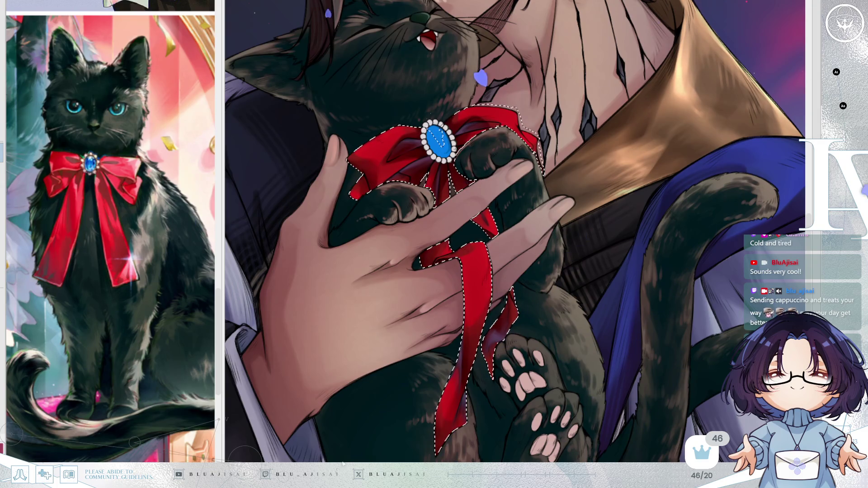
Paint a light streak down the bow's fold, smooth the upper-left loop shadow and add a pink edge highlight
mouse_move(407, 199)
left_mouse_down()
mouse_move(417, 206)
mouse_move(406, 175)
mouse_move(411, 145)
left_mouse_up()
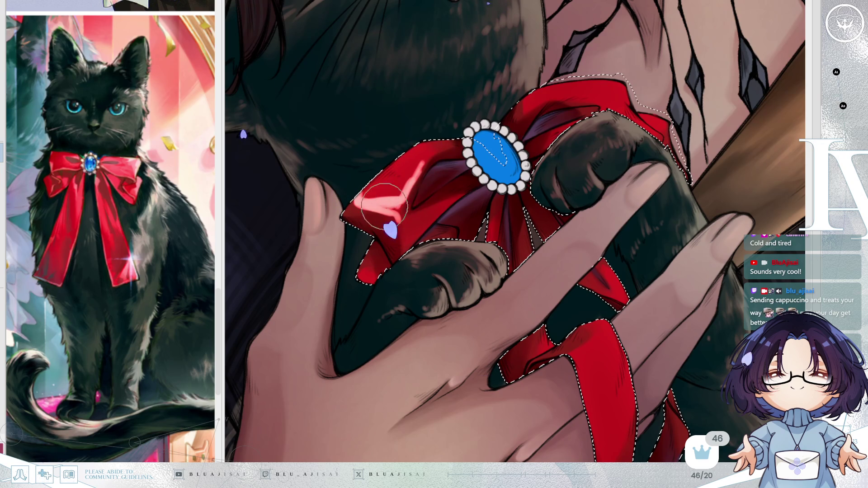
left_click_drag(397, 201, 397, 243)
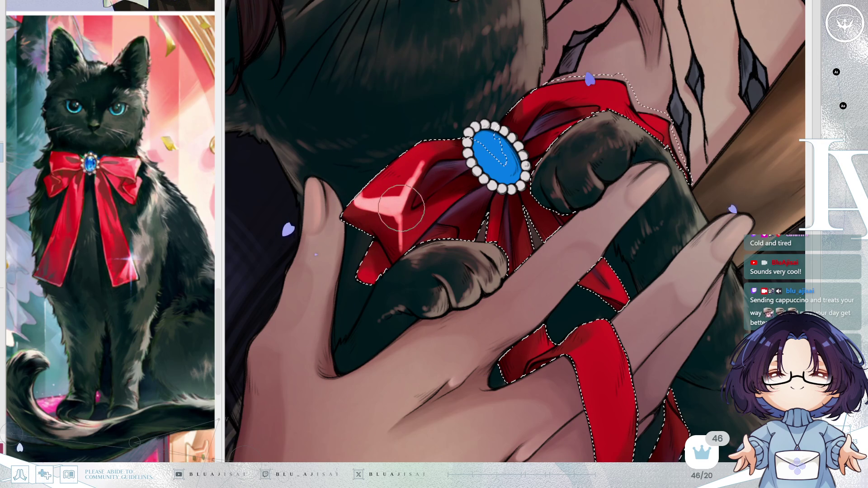
mouse_move(452, 176)
left_mouse_down()
mouse_move(425, 214)
mouse_move(463, 195)
mouse_move(448, 213)
mouse_move(431, 213)
mouse_move(450, 202)
mouse_move(444, 225)
left_mouse_up()
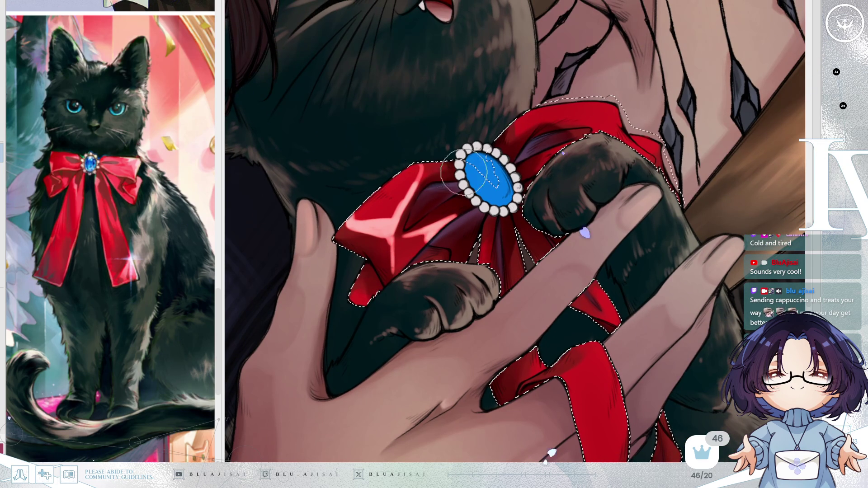
mouse_move(531, 107)
left_mouse_down()
mouse_move(534, 118)
mouse_move(576, 118)
mouse_move(571, 130)
left_mouse_up()
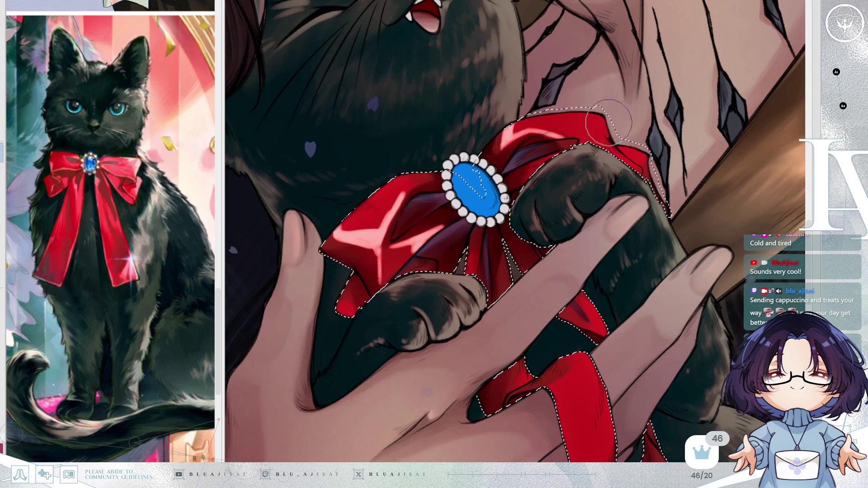
Mirror and rotate the view to check the bow, touching up its pink shading
key("h")
left_click_drag(485, 106, 374, 183)
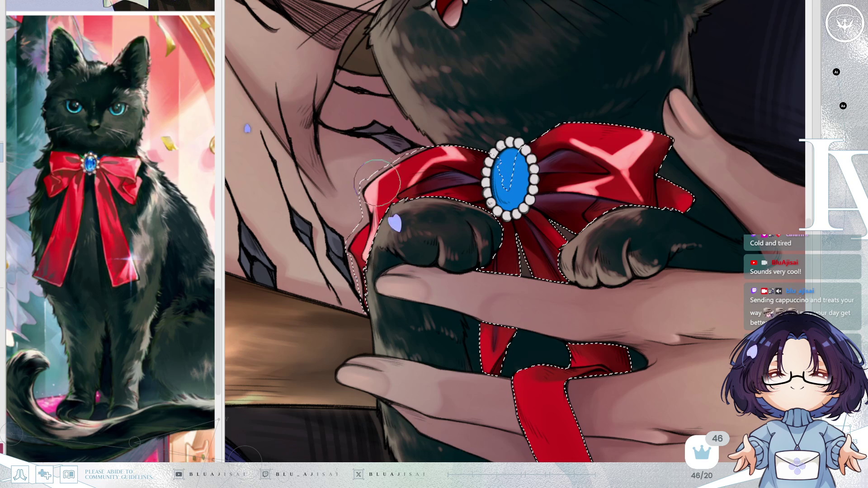
left_click_drag(375, 195, 377, 204)
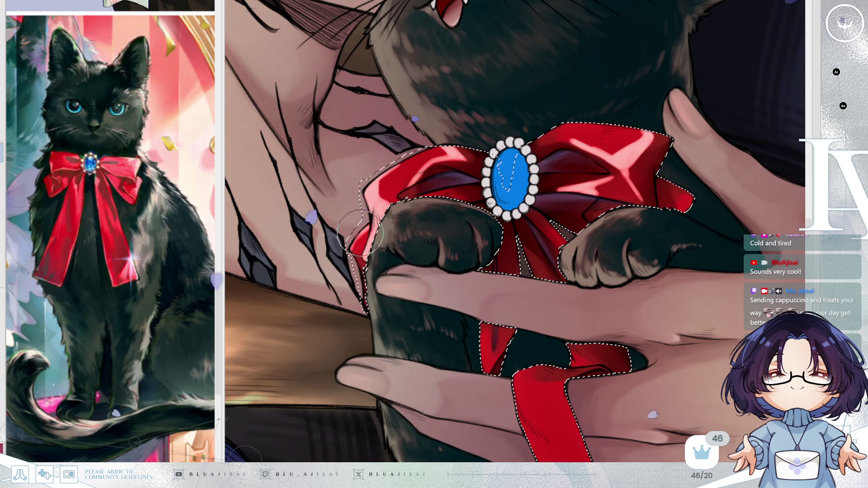
key("minus")
key("minus")
key("minus")
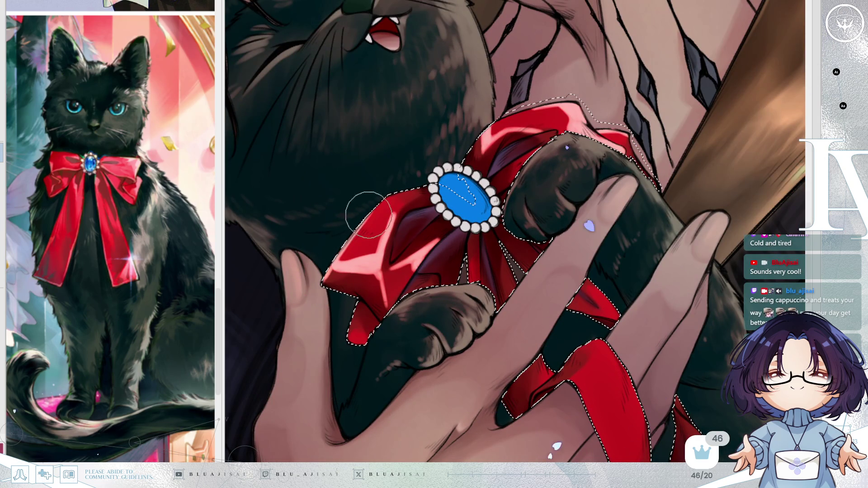
key("asciicircum")
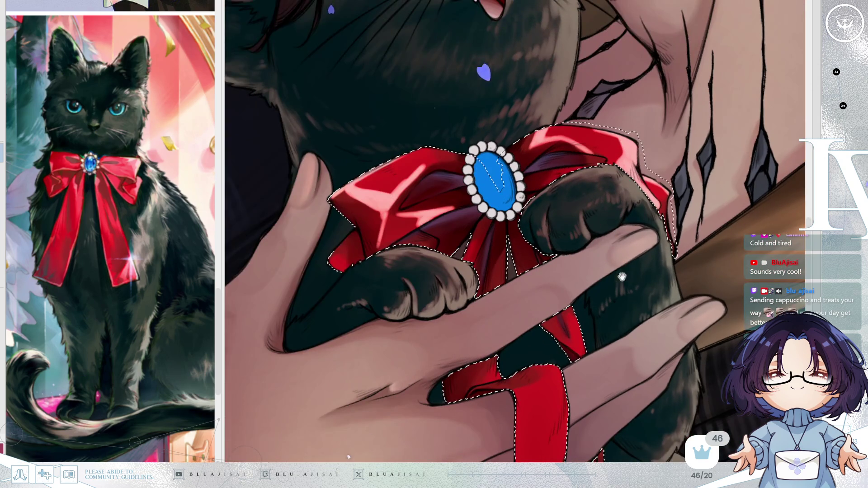
Paint bright, softly curved highlights on the top and left edge of the ribbon between the fingers
key("asciicircum")
mouse_move(541, 237)
left_mouse_down()
mouse_move(533, 263)
mouse_move(551, 247)
left_mouse_up()
scroll(550, 247, "down", 3)
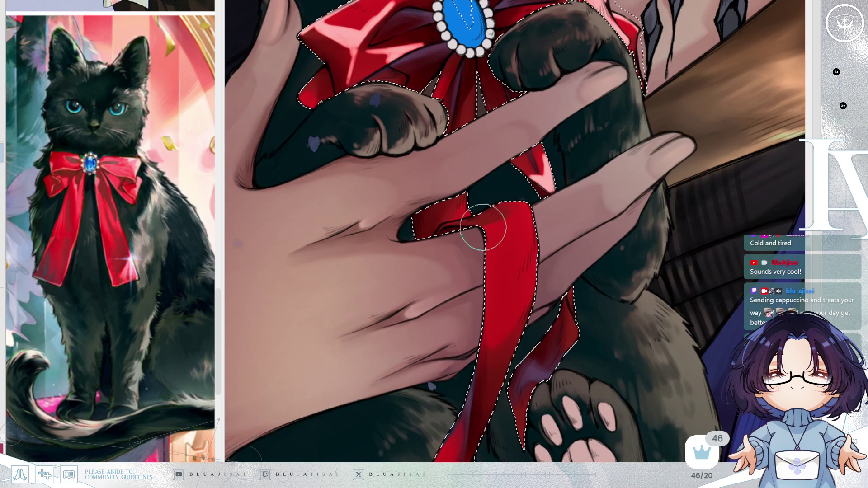
mouse_move(510, 208)
left_mouse_down()
mouse_move(490, 226)
mouse_move(501, 223)
left_mouse_up()
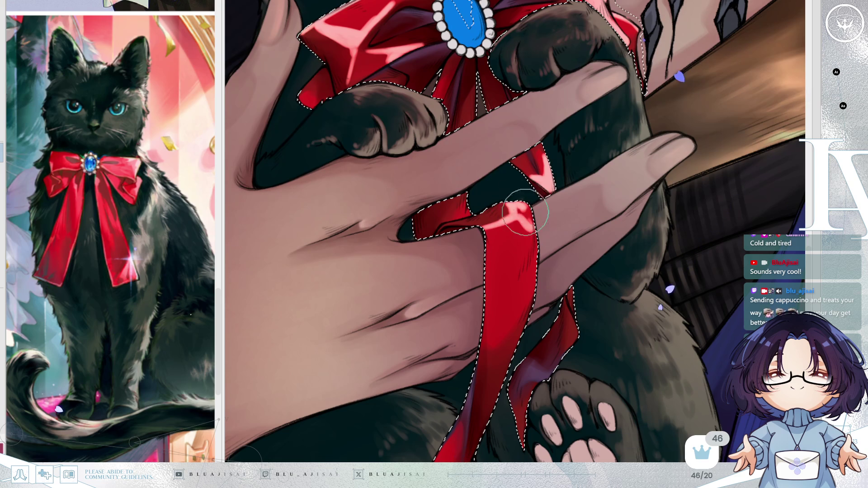
mouse_move(534, 250)
left_mouse_down()
mouse_move(514, 202)
mouse_move(507, 239)
mouse_move(548, 248)
mouse_move(506, 237)
mouse_move(490, 240)
mouse_move(493, 256)
mouse_move(484, 236)
mouse_move(483, 320)
left_mouse_up()
mouse_move(487, 276)
left_mouse_down()
mouse_move(484, 242)
mouse_move(502, 231)
left_mouse_up()
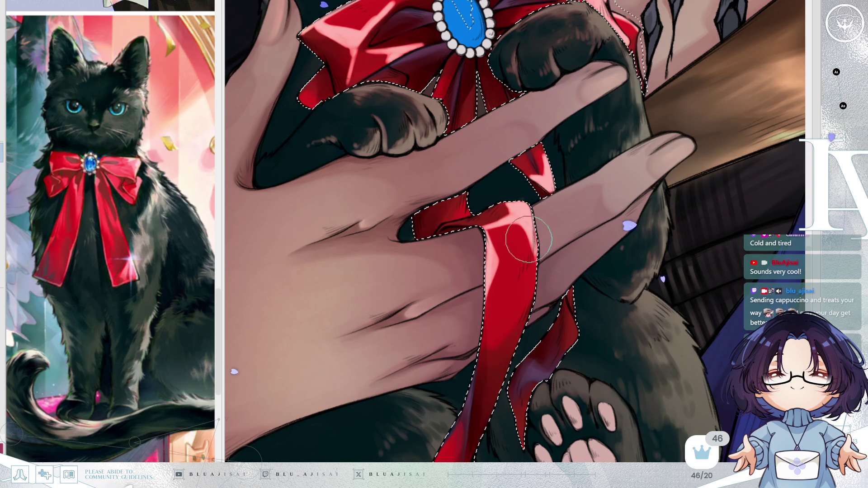
Check the ribbon mirrored, add a pink V-shaped hook highlight, and widen the highlight at its lower tip
key("m")
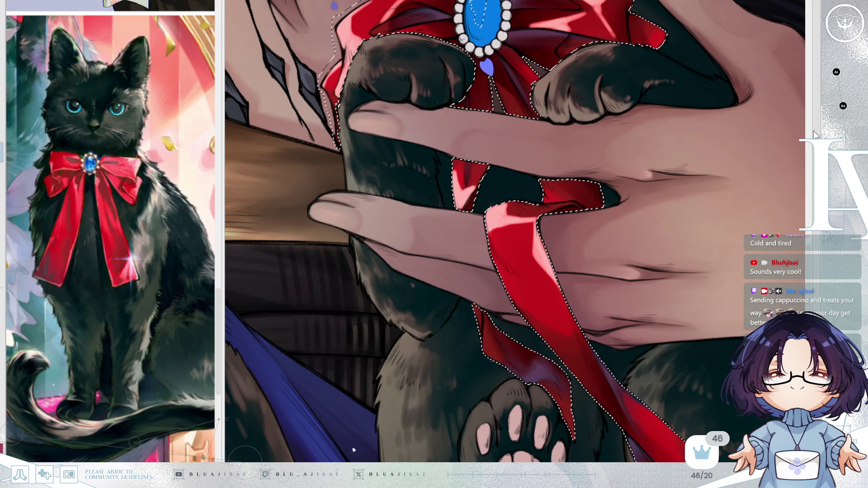
key("m")
left_click_drag(500, 245, 495, 242)
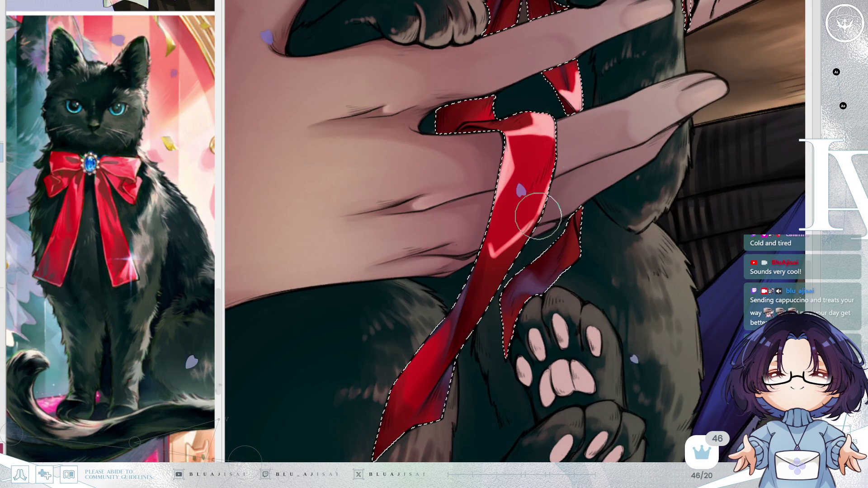
mouse_move(502, 239)
left_mouse_down()
mouse_move(494, 242)
mouse_move(529, 223)
left_mouse_up()
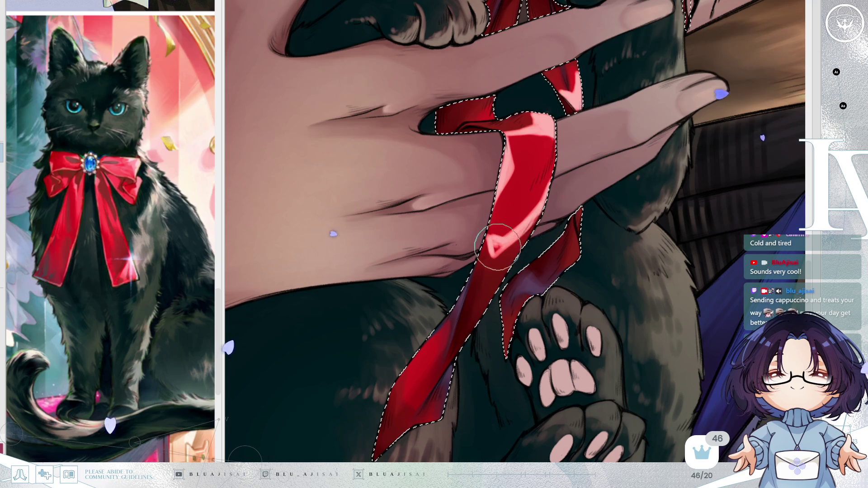
mouse_move(537, 217)
left_mouse_down()
mouse_move(541, 251)
mouse_move(475, 320)
mouse_move(418, 354)
left_mouse_up()
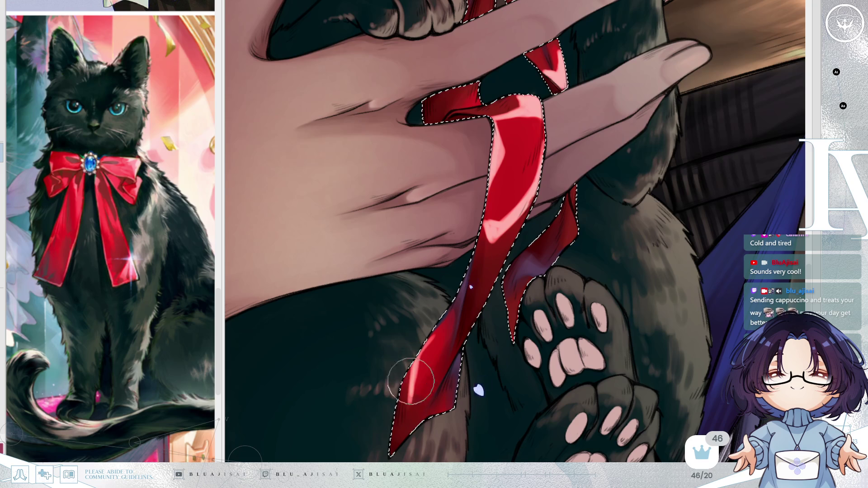
mouse_move(426, 401)
left_mouse_down()
mouse_move(418, 385)
mouse_move(423, 398)
left_mouse_up()
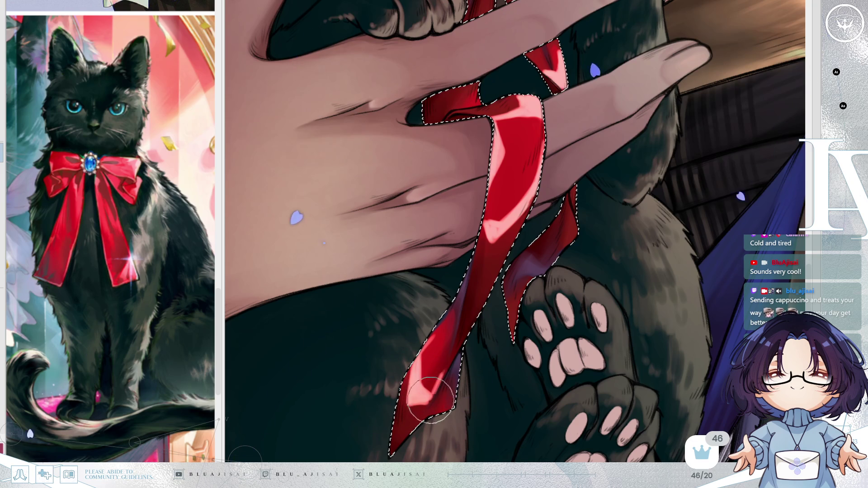
left_click_drag(587, 238, 576, 271)
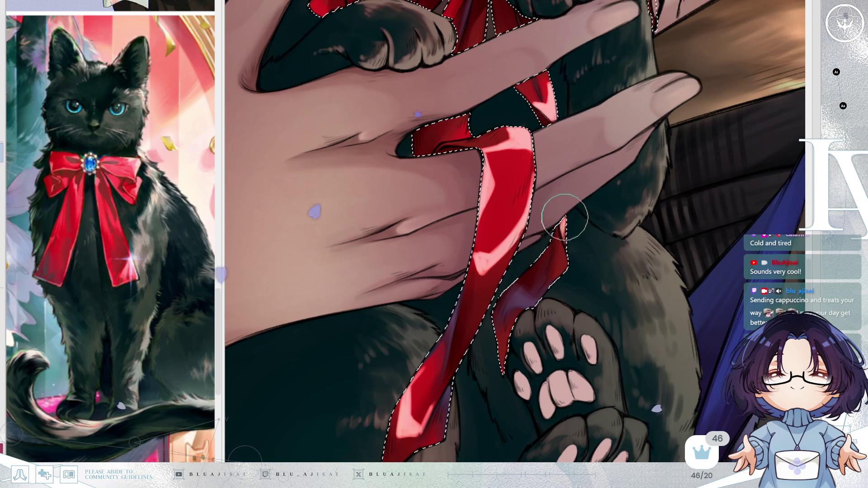
scroll(634, 225, "down", 3)
scroll(635, 222, "down", 2)
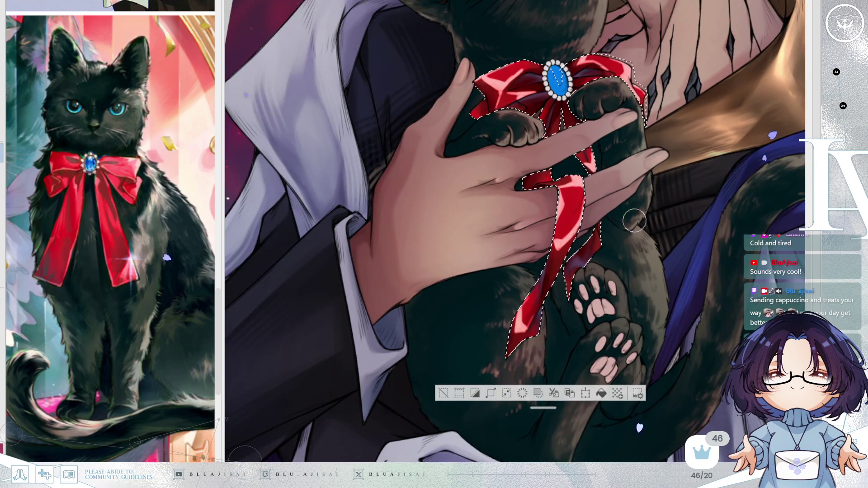
Zoom out to view the whole cat, then zoom in and pan to centre the bow and blue brooch
scroll(635, 223, "up", 2)
left_click_drag(602, 183, 588, 231)
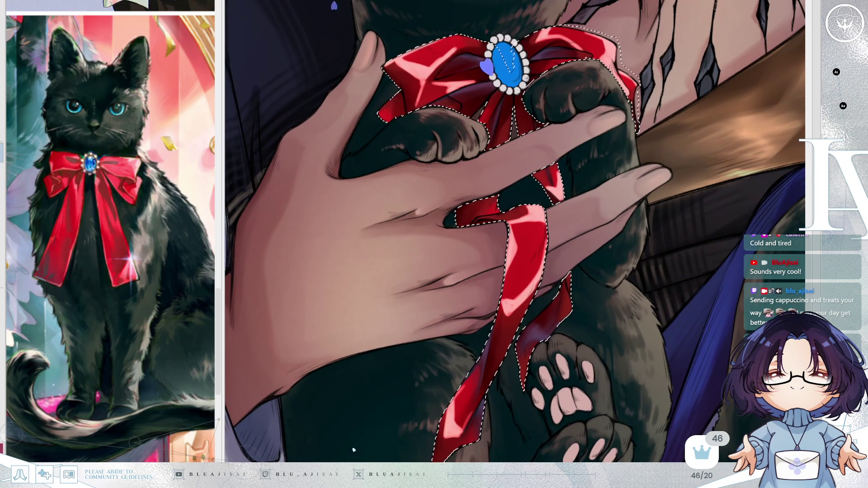
scroll(471, 154, "up", 2)
left_click_drag(471, 153, 440, 236)
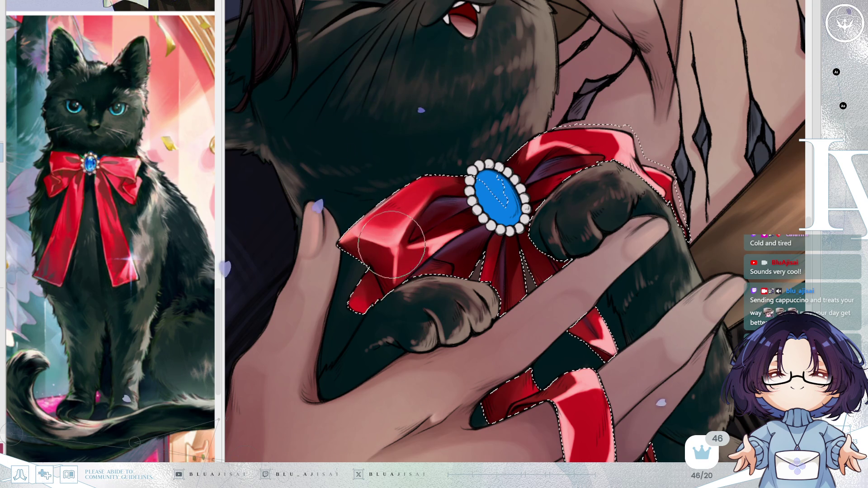
Darken the bright highlight across the bow's left loop with deeper red, checking it in a mirrored view
mouse_move(398, 281)
left_mouse_down()
mouse_move(419, 271)
mouse_move(429, 250)
mouse_move(416, 285)
mouse_move(400, 289)
mouse_move(451, 251)
mouse_move(404, 262)
mouse_move(410, 233)
left_mouse_up()
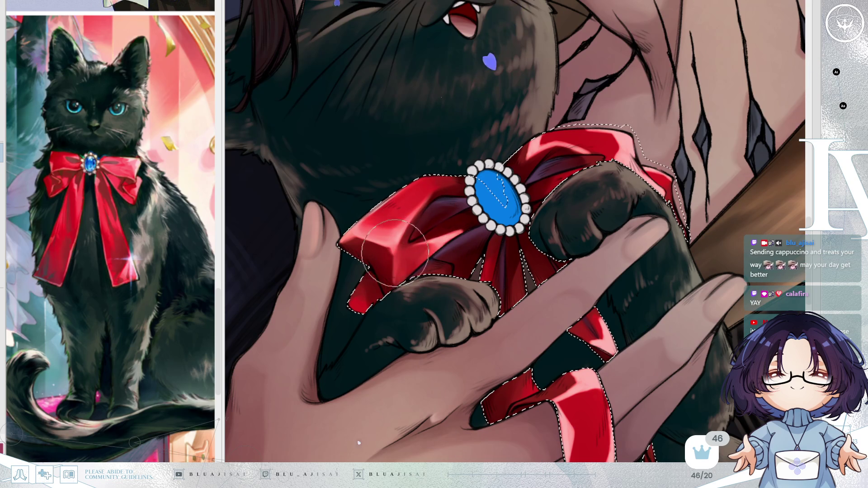
key("h")
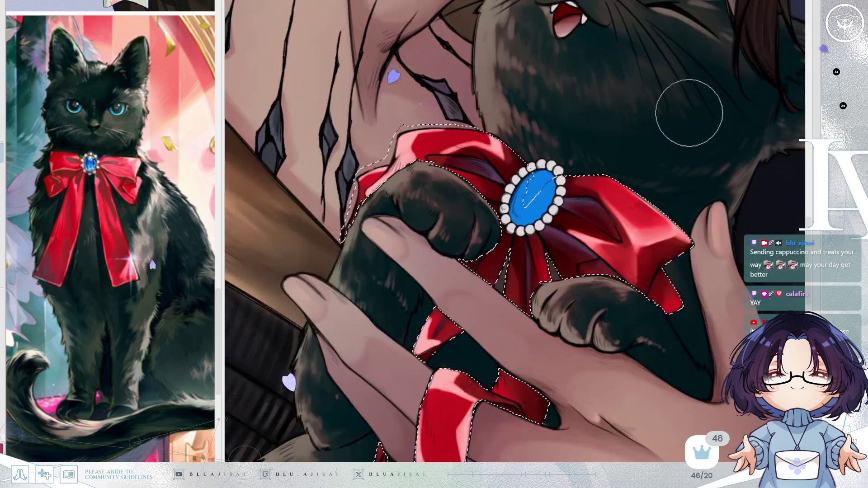
key("h")
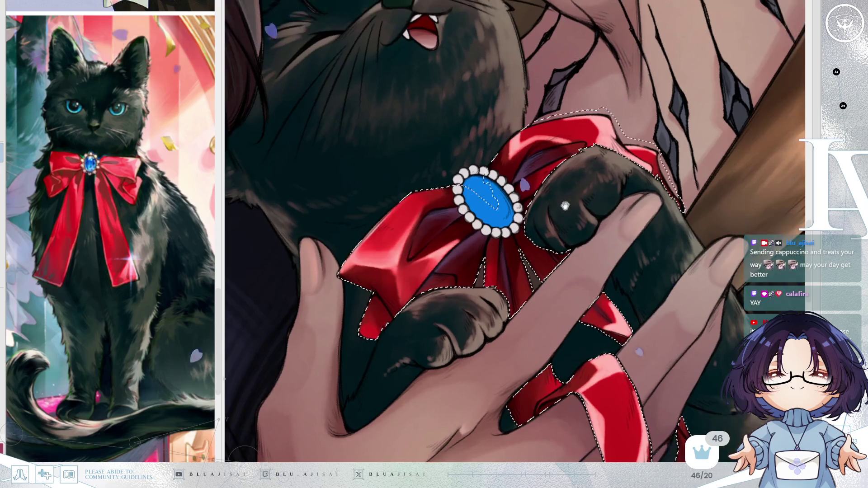
left_click_drag(555, 205, 538, 149)
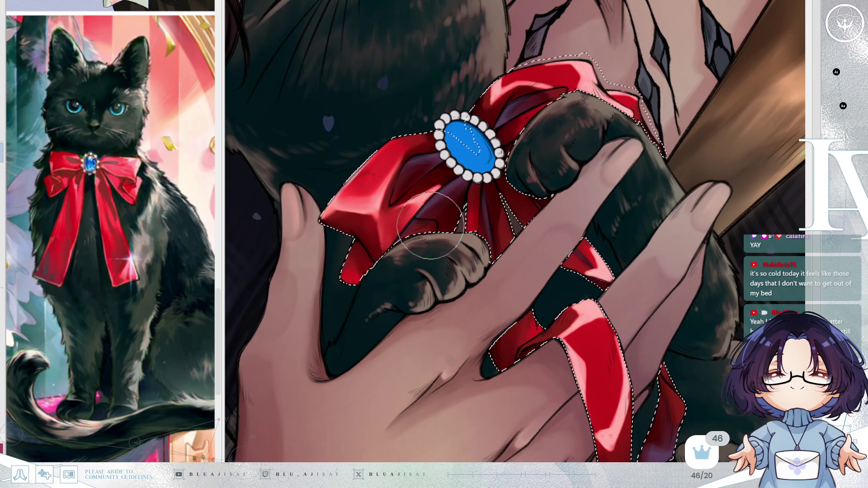
Turn the view so the bow sits upright and darken the pink highlight on the lower ribbon strip
left_click_drag(312, 233, 450, 269)
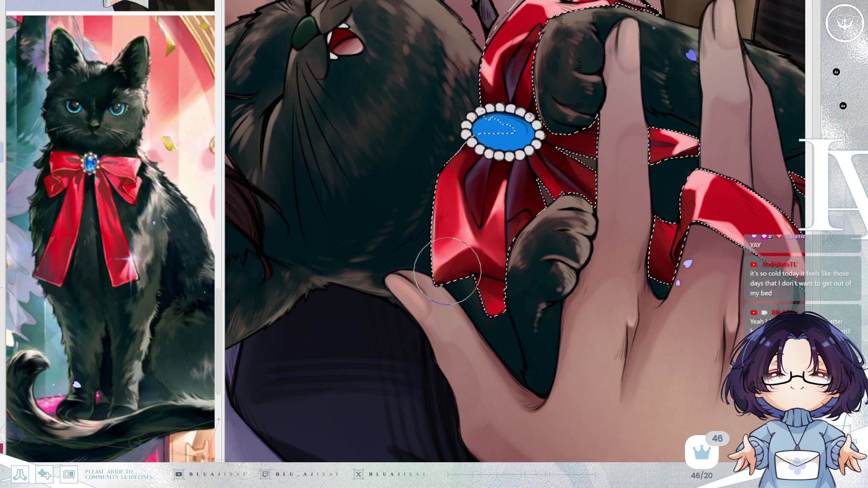
mouse_move(495, 271)
left_mouse_down()
mouse_move(692, 197)
mouse_move(597, 199)
left_mouse_up()
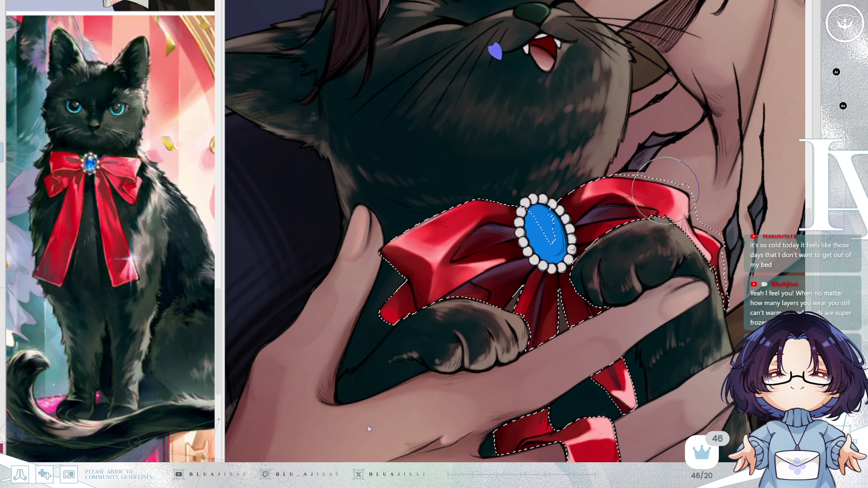
key("asciicircum")
key("asciicircum")
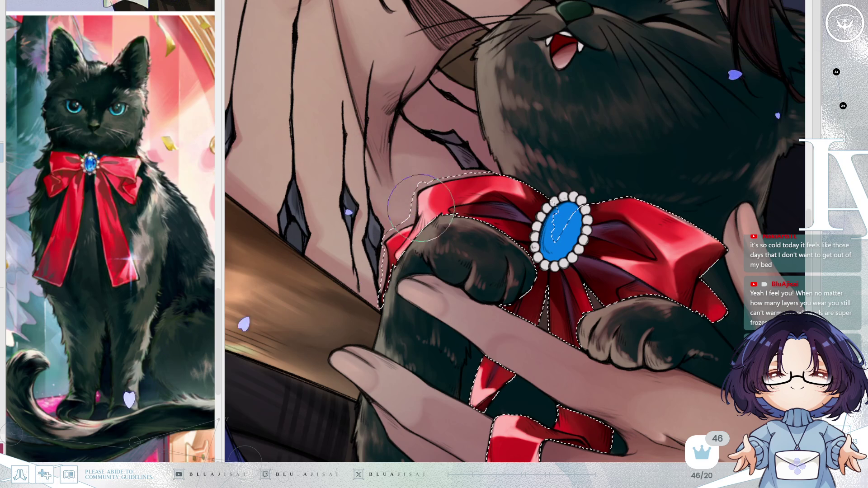
mouse_move(677, 156)
left_mouse_down()
mouse_move(621, 93)
mouse_move(620, 107)
mouse_move(519, 190)
left_mouse_up()
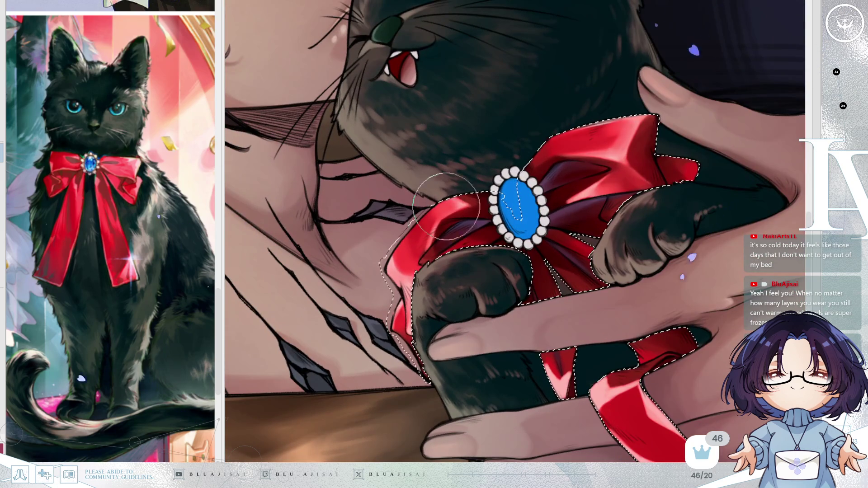
left_click_drag(486, 201, 465, 279)
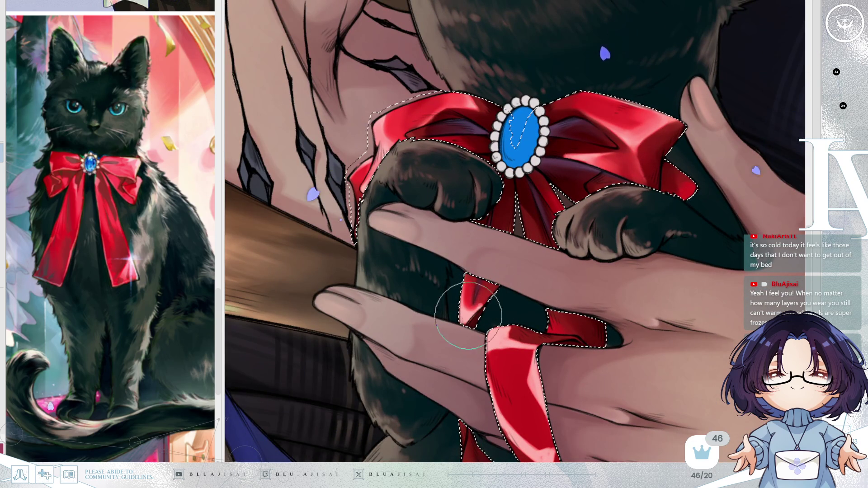
key("End")
key("h")
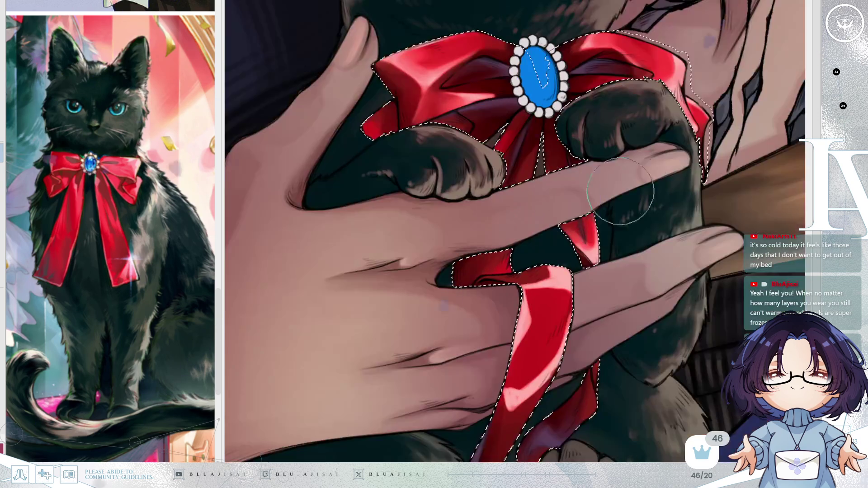
key("Delete")
key("Delete")
mouse_move(548, 255)
left_mouse_down()
mouse_move(524, 271)
mouse_move(580, 256)
left_mouse_up()
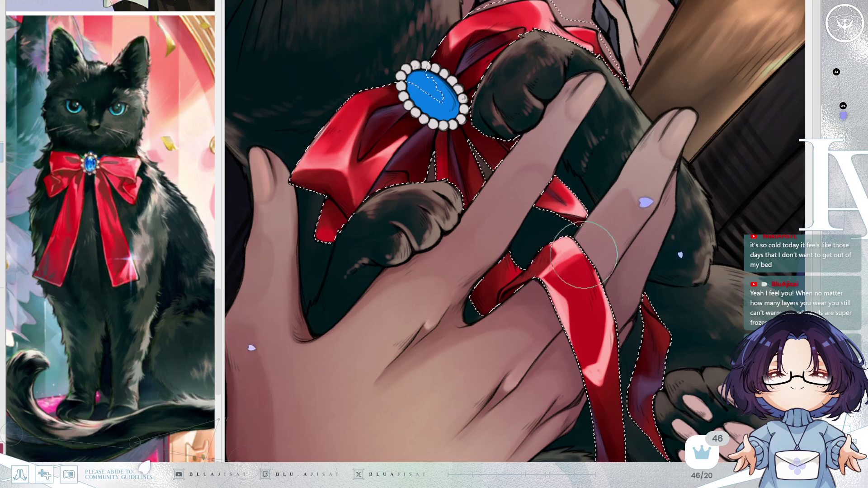
Deepen the red on the top of the ribbon and repaint the shading on the lower ribbon
key("End")
key("h")
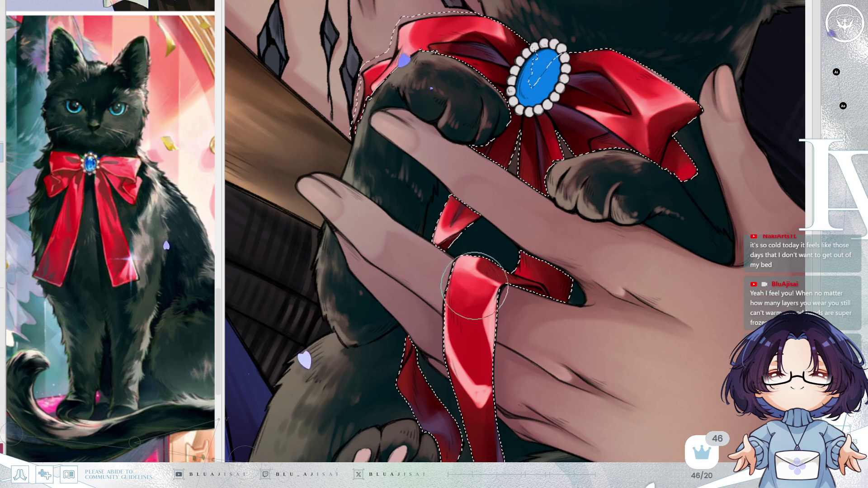
key("h")
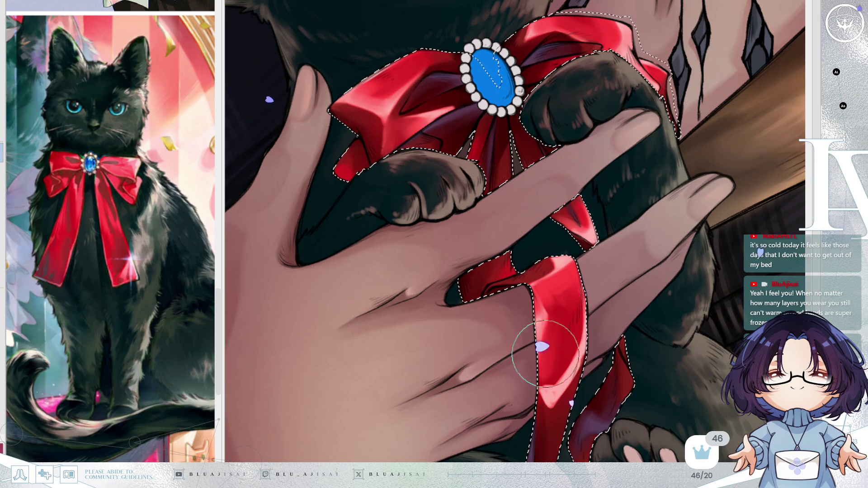
scroll(542, 343, "down", 3)
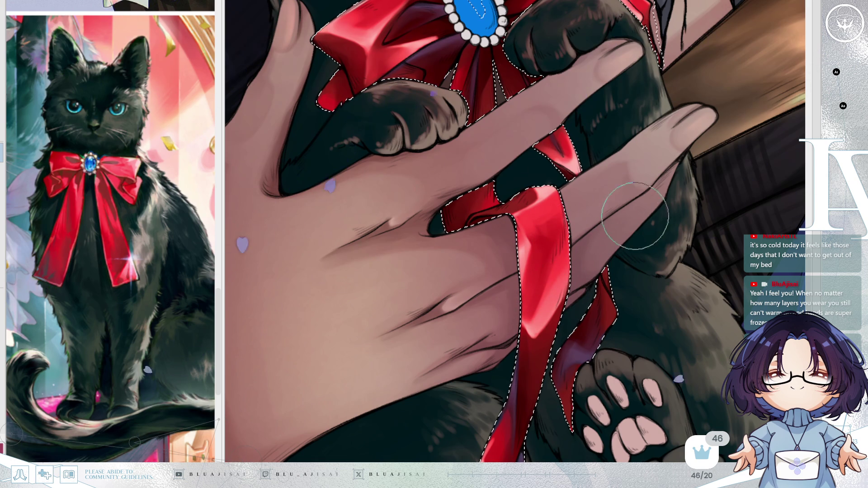
left_click_drag(629, 203, 576, 180)
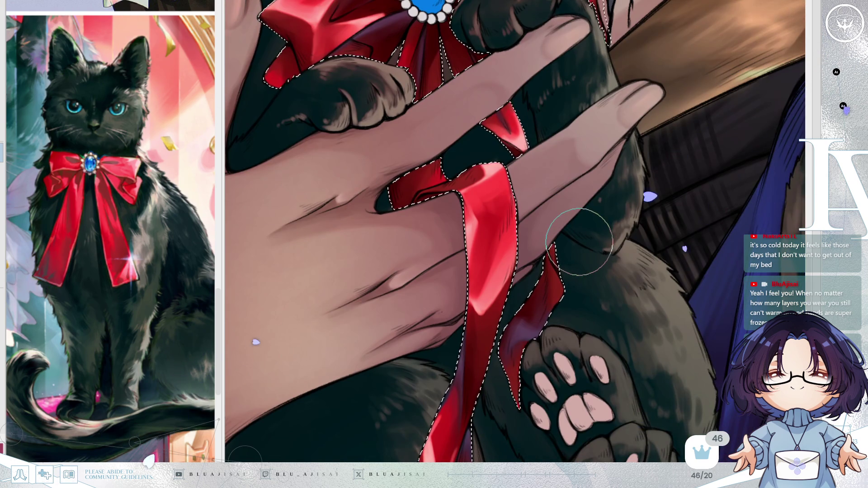
mouse_move(488, 181)
left_mouse_down()
mouse_move(494, 202)
mouse_move(457, 212)
mouse_move(489, 242)
mouse_move(475, 248)
mouse_move(485, 240)
mouse_move(453, 217)
mouse_move(483, 206)
left_mouse_up()
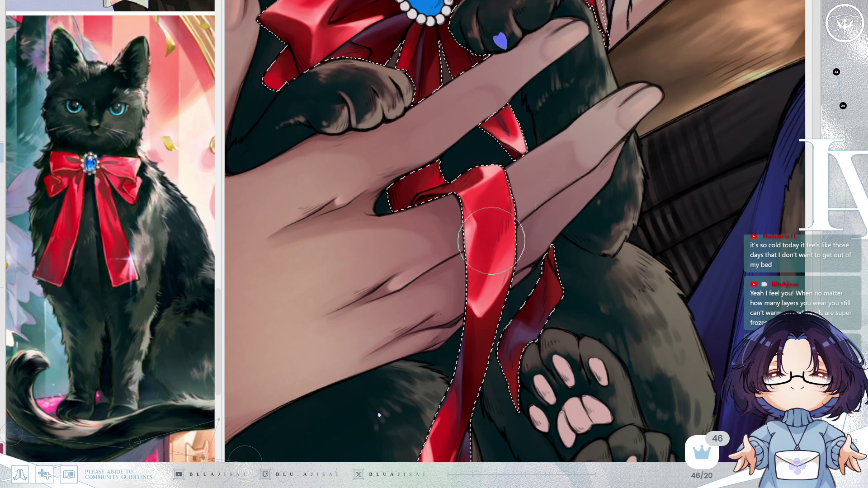
scroll(502, 203, "down", 5)
mouse_move(437, 306)
left_mouse_down()
mouse_move(420, 312)
mouse_move(434, 272)
mouse_move(425, 299)
mouse_move(443, 282)
mouse_move(425, 323)
mouse_move(436, 355)
mouse_move(430, 374)
mouse_move(450, 326)
mouse_move(436, 346)
left_mouse_up()
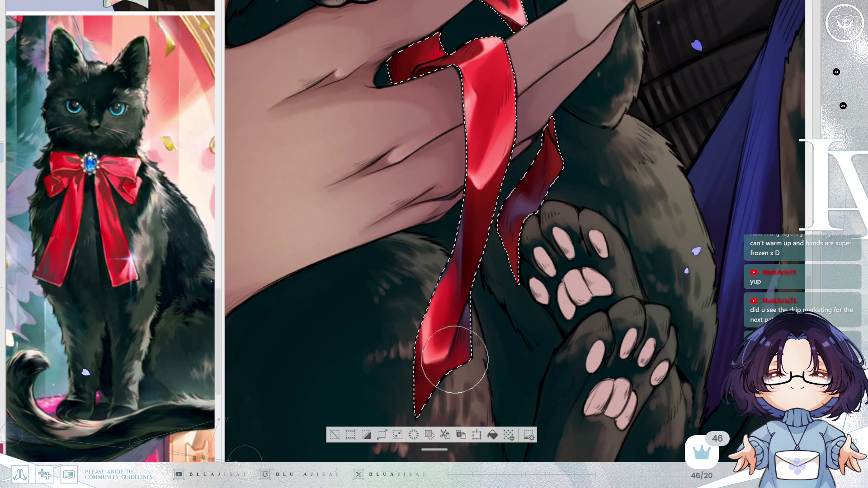
scroll(503, 282, "down", 3)
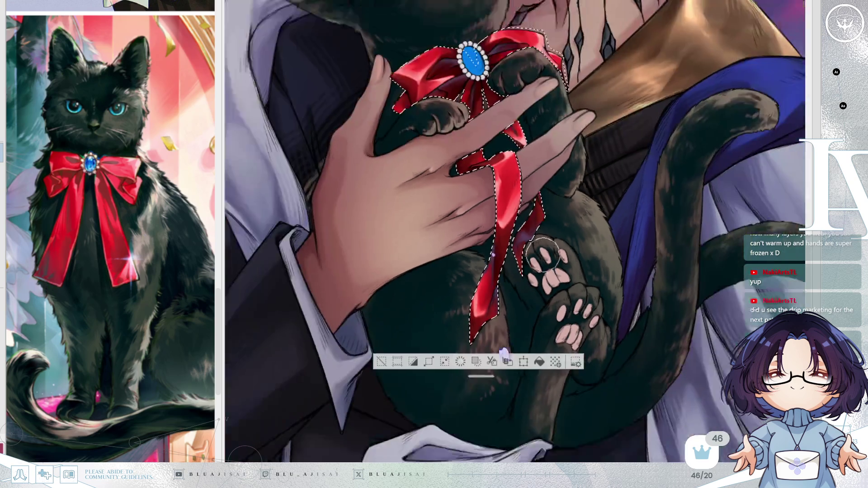
Zoom out, rotate and mirror the view to review the whole illustration
scroll(553, 256, "down", 3)
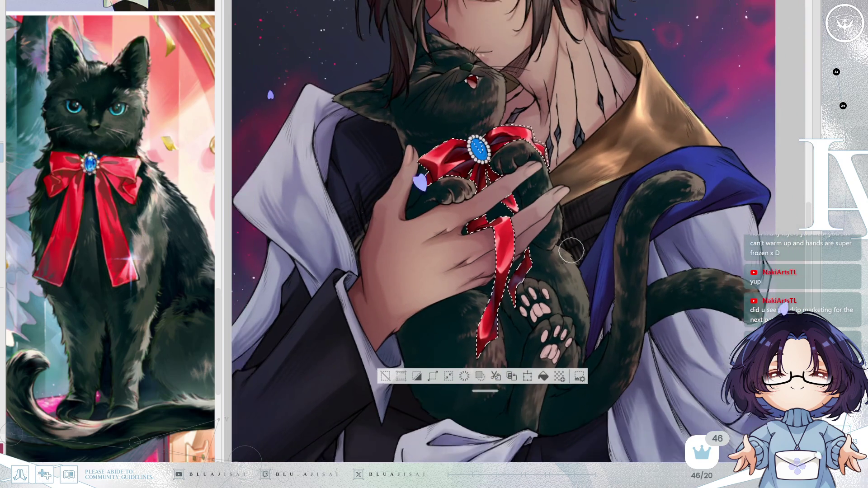
key("asciicircum")
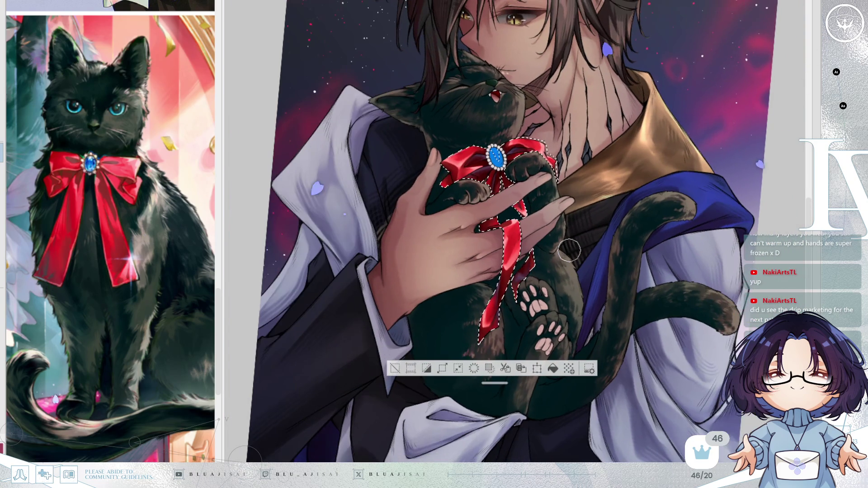
key("minus")
scroll(565, 269, "up", 2)
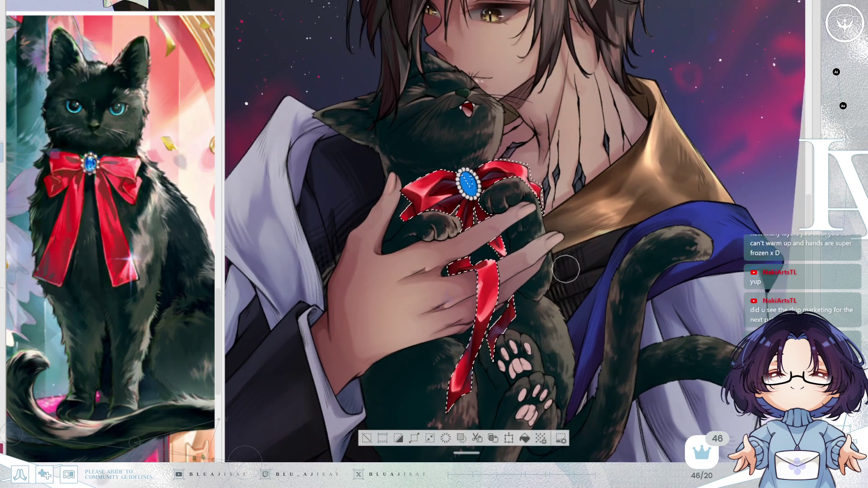
scroll(566, 263, "up", 4)
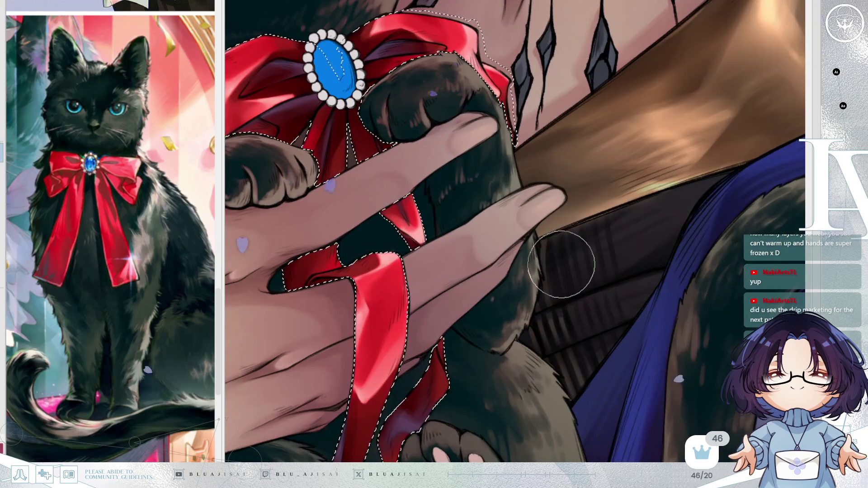
scroll(562, 261, "down", 1)
key("h")
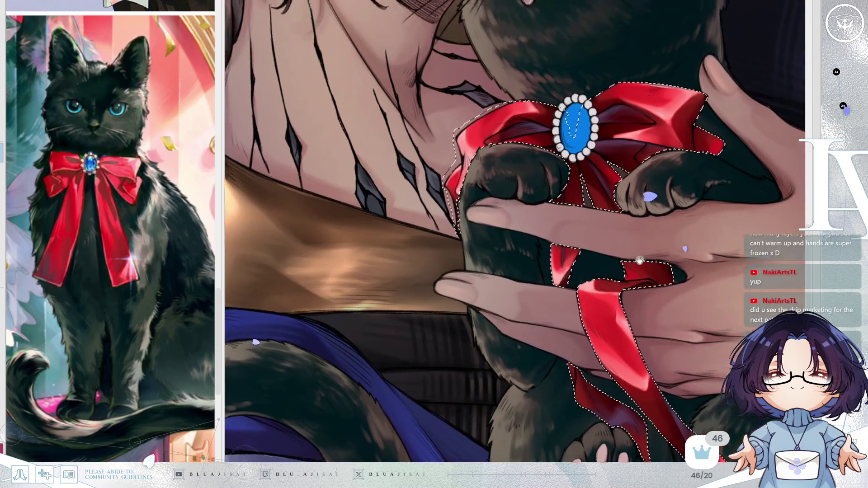
scroll(402, 179, "up", 1)
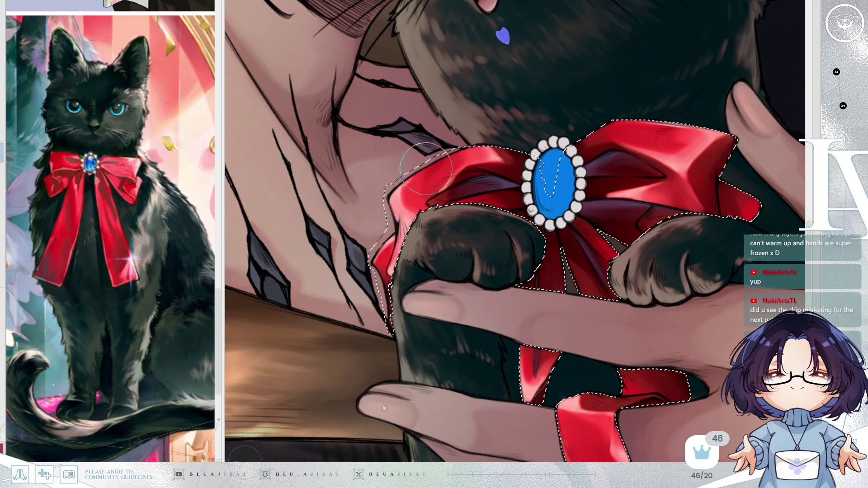
Shrink the brush and rotate the view counter-clockwise to reframe the bow close up
key("bracketleft")
key("bracketleft")
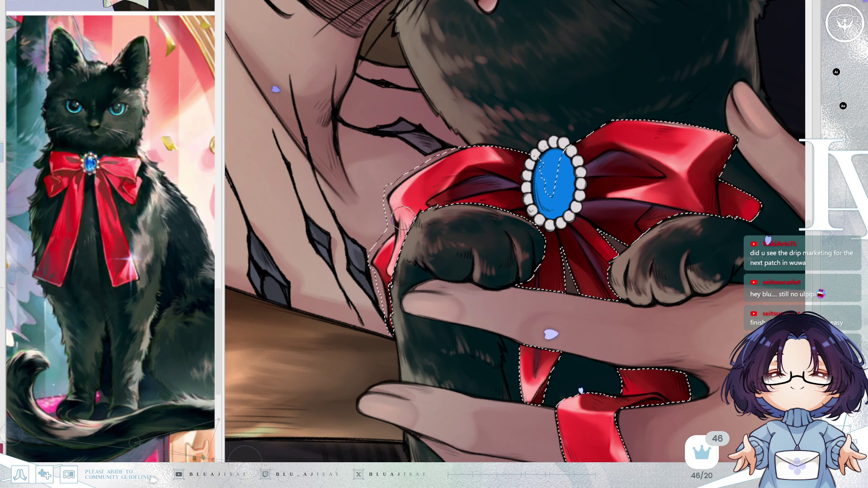
key("Delete")
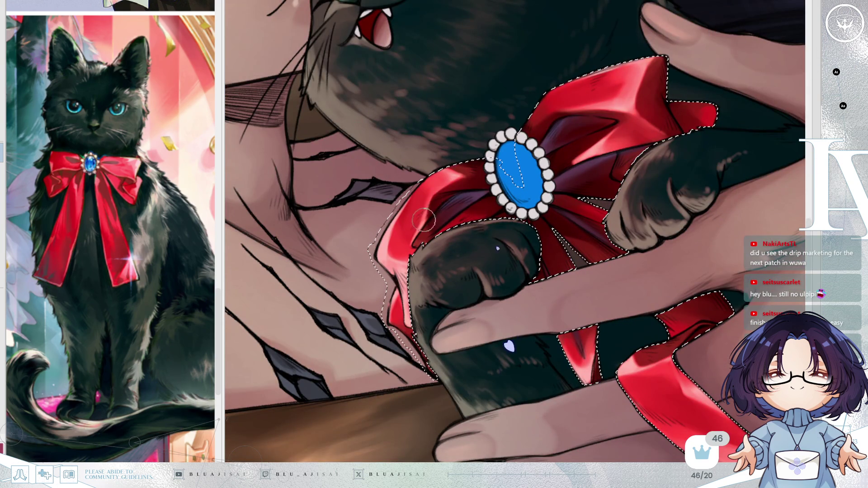
key("minus")
key("minus")
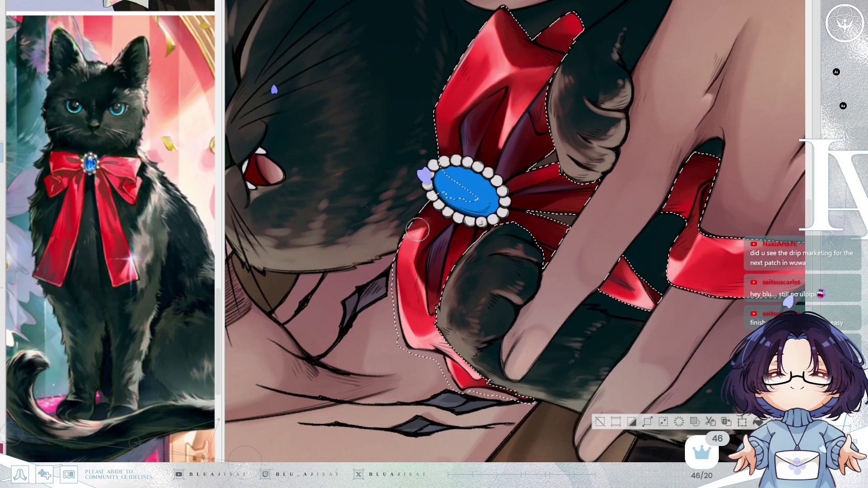
key("minus")
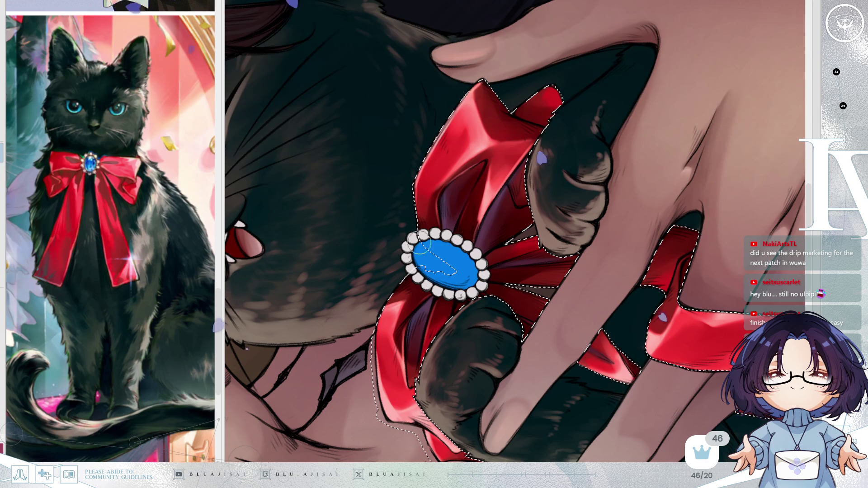
mouse_move(433, 317)
left_mouse_down()
mouse_move(435, 282)
mouse_move(443, 278)
left_mouse_up()
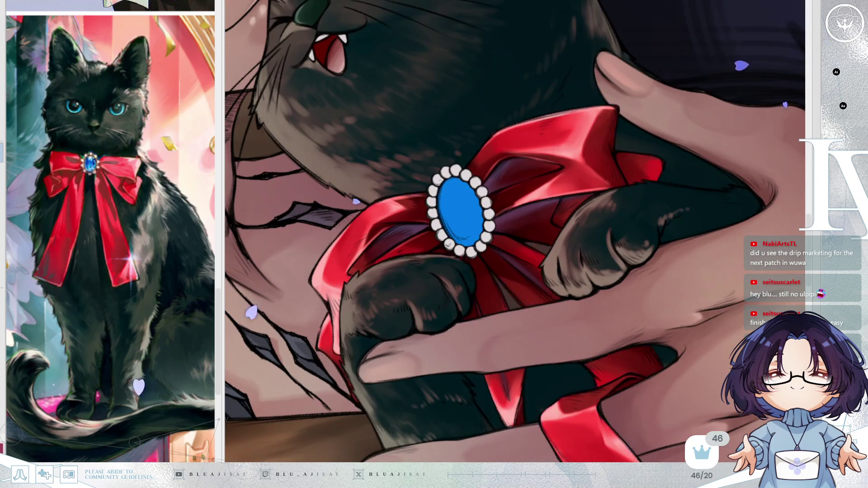
mouse_move(640, 368)
left_mouse_down()
mouse_move(611, 349)
mouse_move(617, 351)
mouse_move(639, 307)
left_mouse_up()
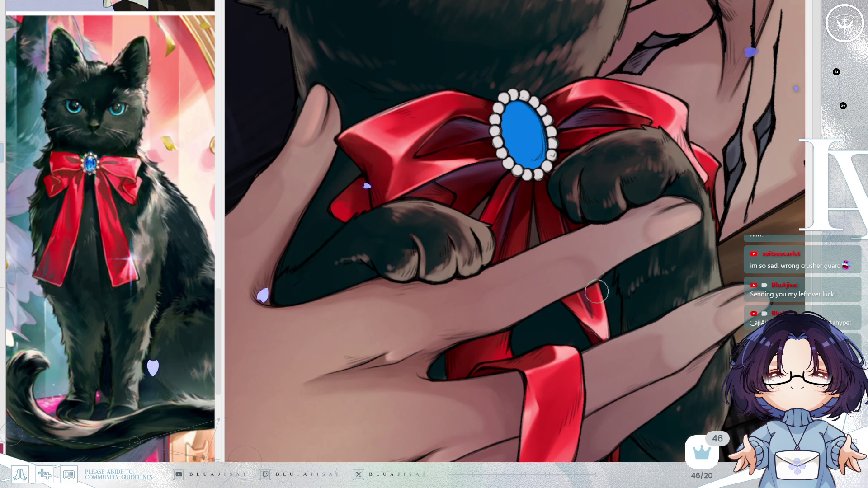
left_click_drag(593, 267, 575, 230)
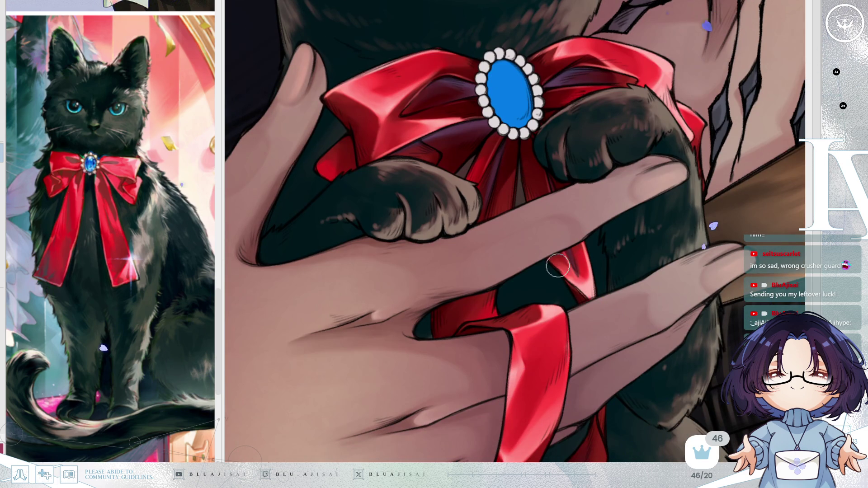
left_click_drag(583, 311, 587, 245)
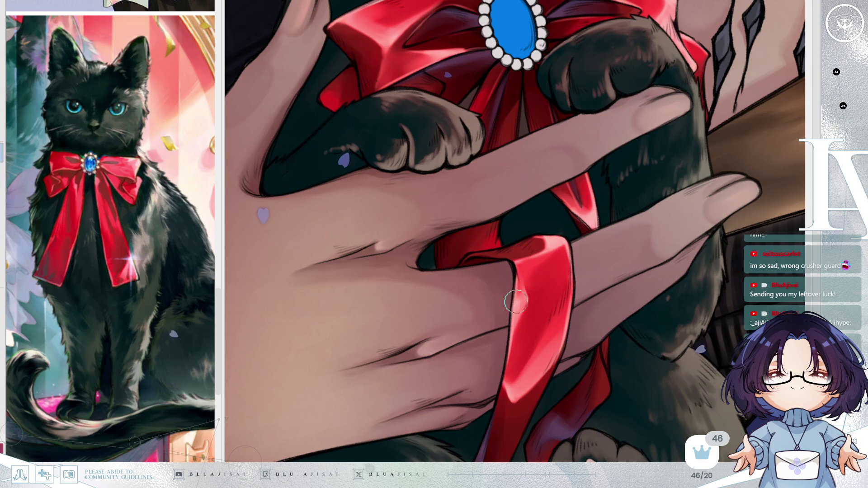
left_click_drag(542, 358, 552, 236)
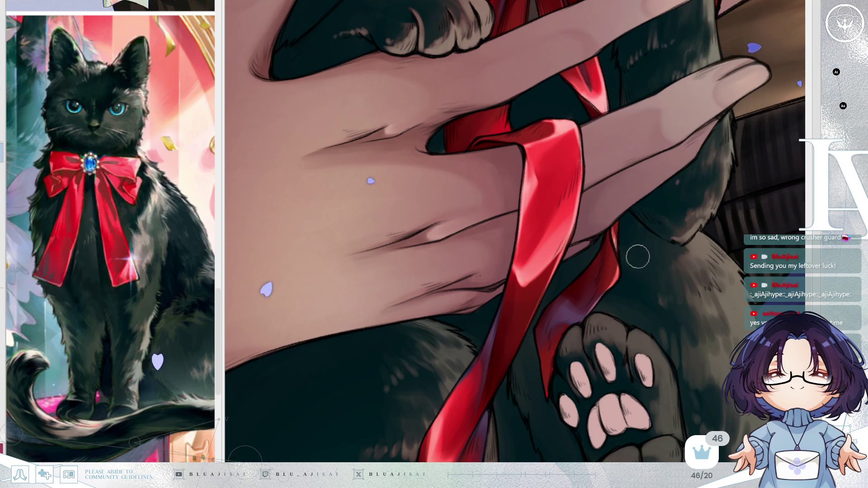
mouse_move(606, 290)
left_mouse_down()
mouse_move(602, 253)
mouse_move(620, 220)
left_mouse_up()
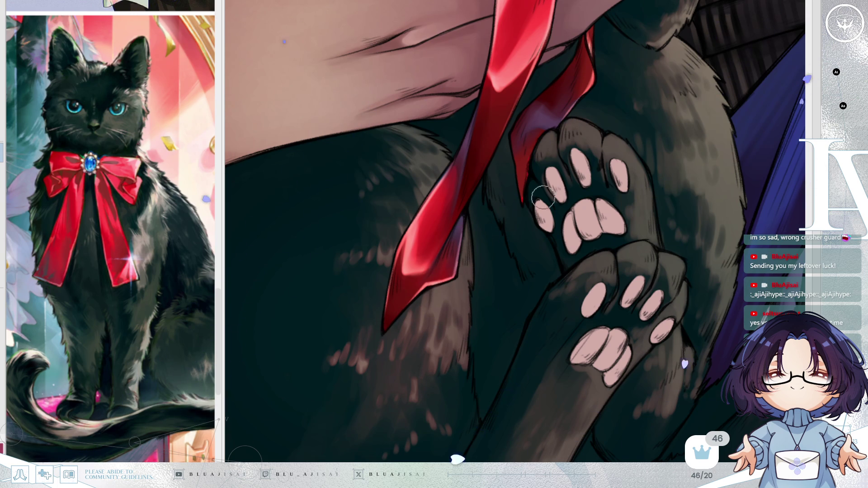
scroll(524, 244, "down", 3)
mouse_move(629, 207)
left_mouse_down()
mouse_move(577, 280)
mouse_move(543, 253)
mouse_move(515, 212)
left_mouse_up()
scroll(509, 204, "up", 2)
scroll(510, 205, "up", 1)
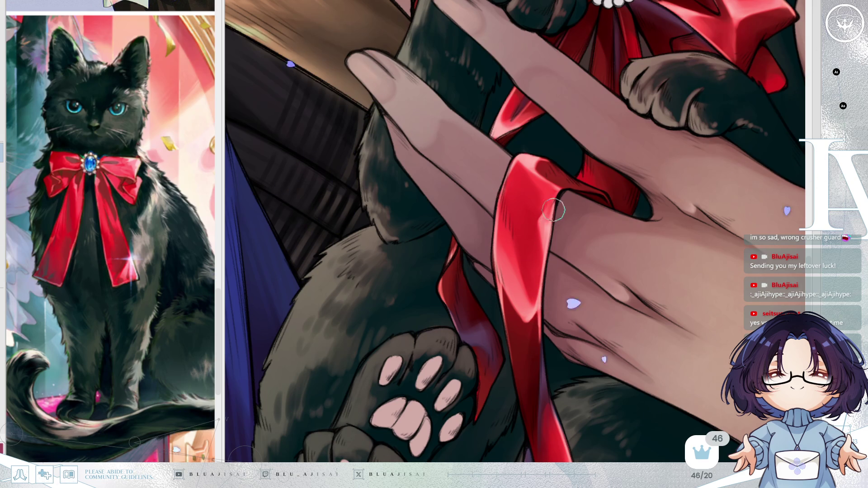
mouse_move(555, 205)
left_mouse_down()
mouse_move(597, 263)
mouse_move(599, 356)
left_mouse_up()
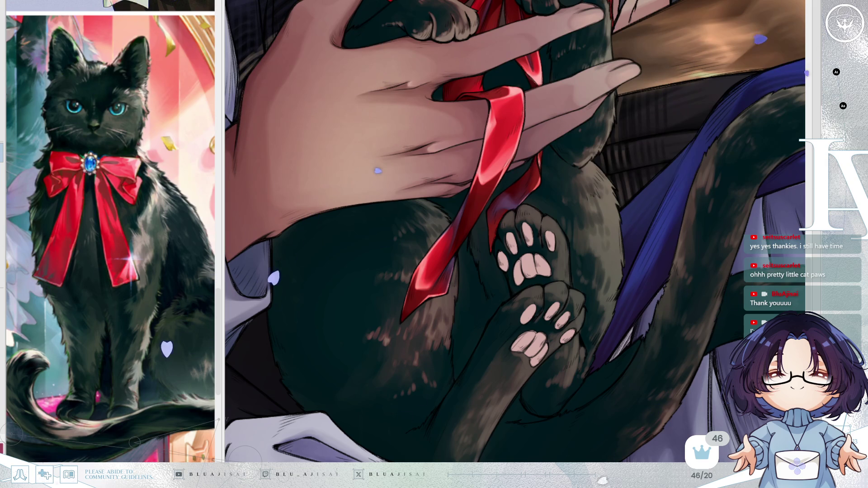
key("ctrl+a")
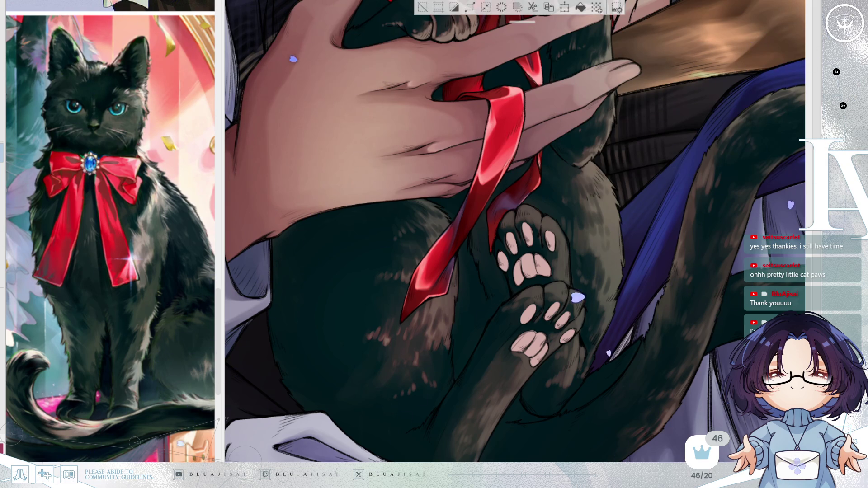
Clear the stray selection around the cat's mouth and pan down to the selected toe beans
left_click_drag(817, 270, 812, 242)
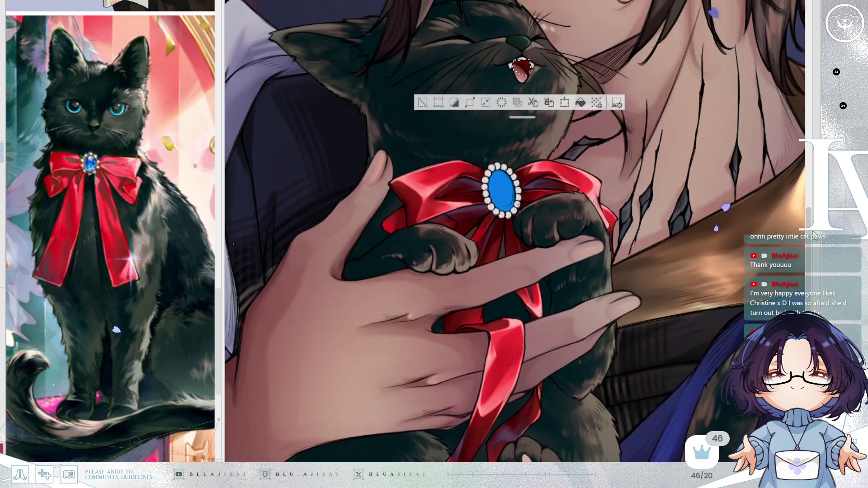
left_click(423, 100)
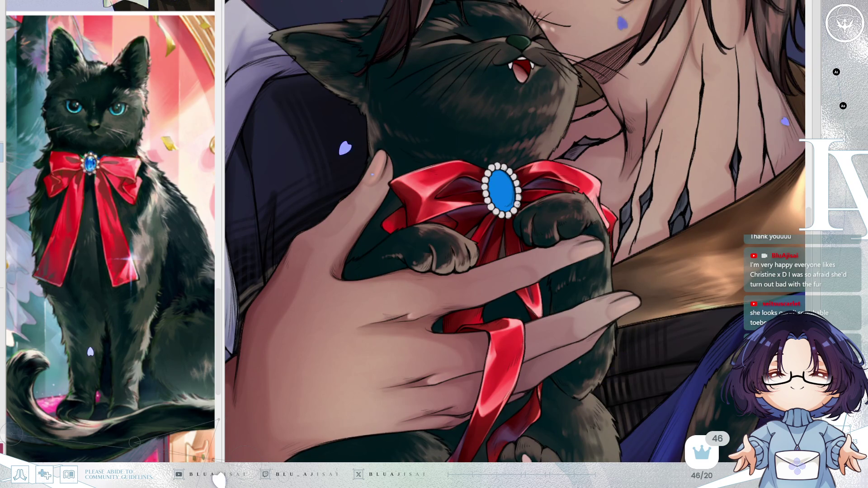
mouse_move(615, 452)
left_mouse_down()
mouse_move(613, 251)
mouse_move(597, 268)
left_mouse_up()
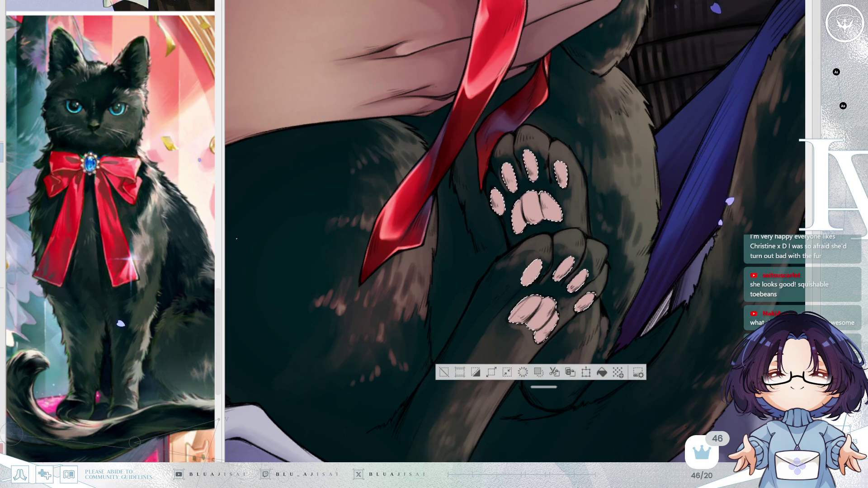
Shade the upper paw's left and second toe beans and the lower paw's beans darker reddish pink
left_click_drag(597, 269, 602, 244)
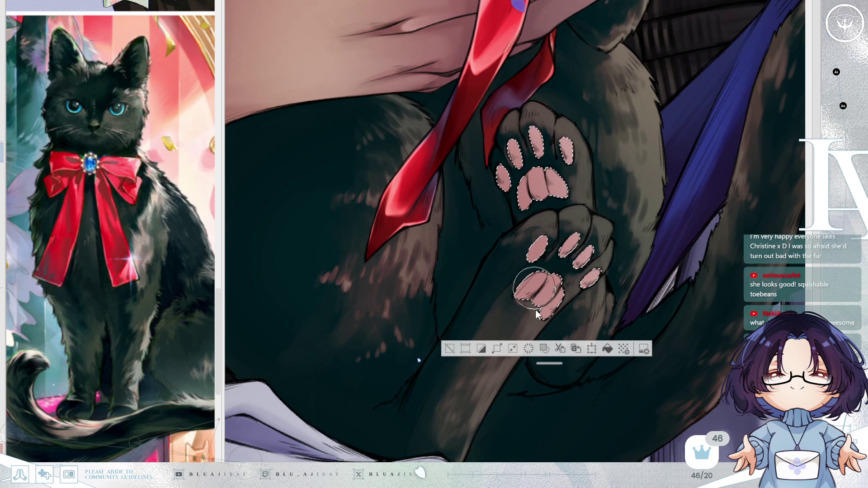
left_click_drag(503, 177, 502, 182)
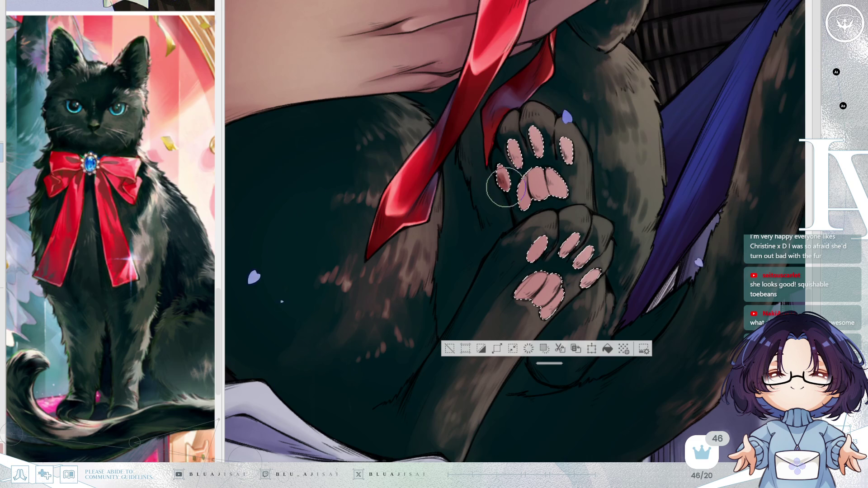
left_click_drag(513, 150, 515, 158)
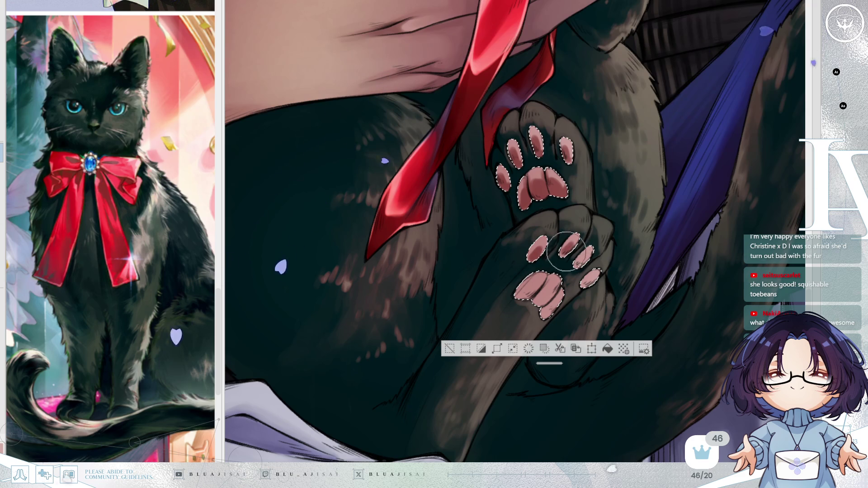
left_click_drag(586, 281, 589, 279)
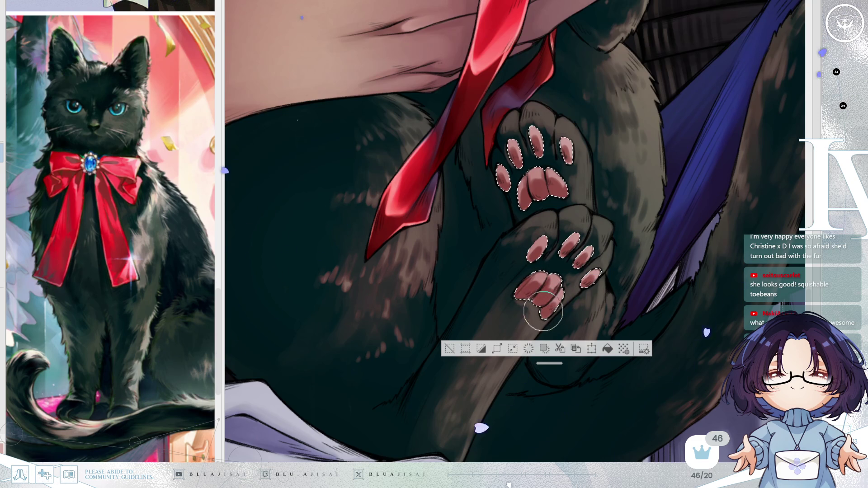
Rotate and flip the view to check the paws' shading, then clear the toe-bean selection
mouse_move(622, 208)
left_mouse_down()
mouse_move(570, 253)
mouse_move(540, 233)
left_mouse_up()
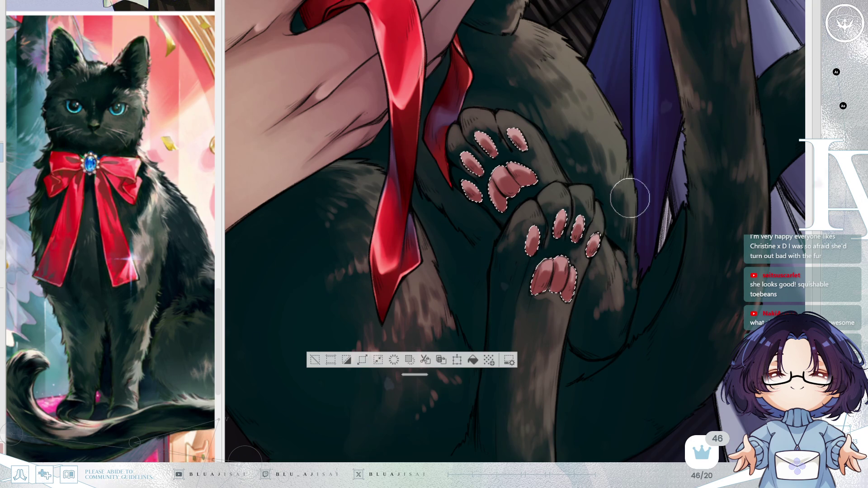
key("h")
key("h")
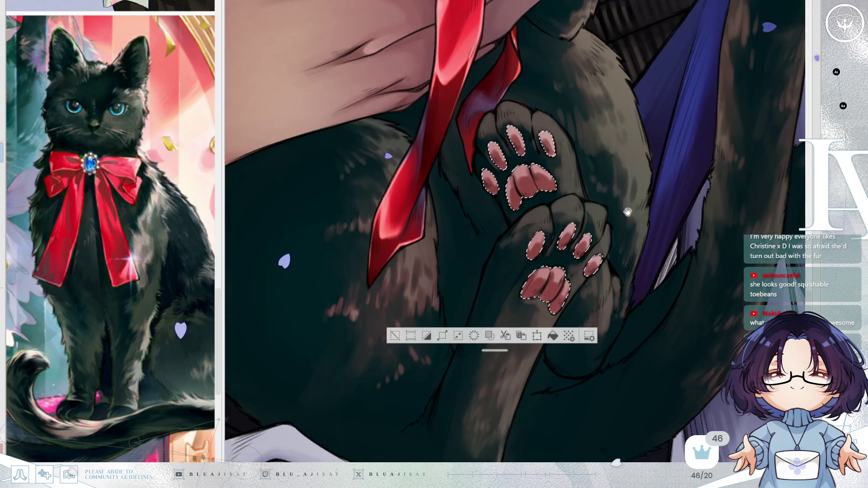
key("minus")
key("minus")
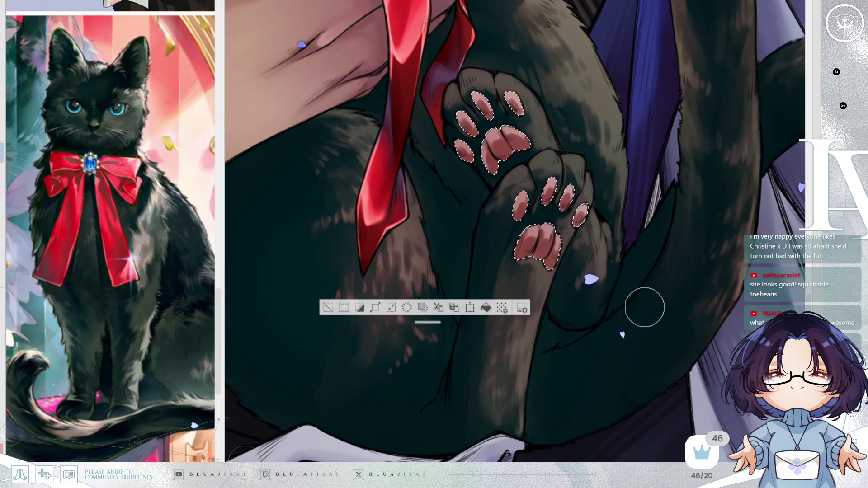
key("asciicircum")
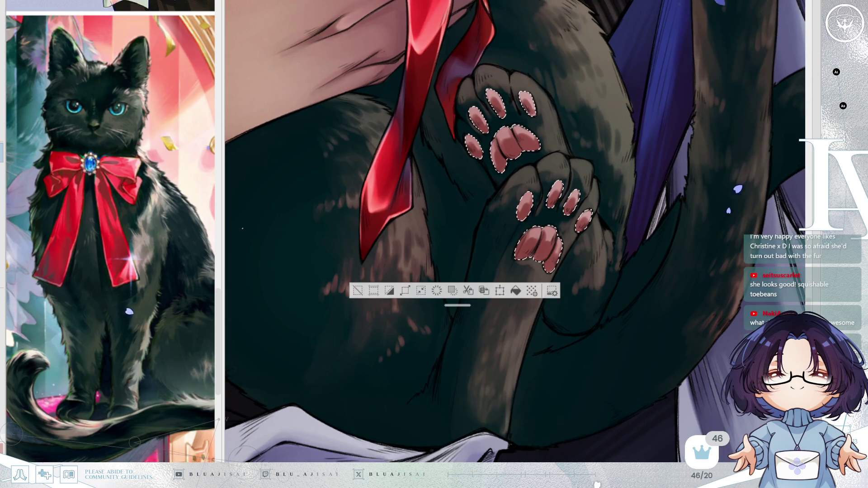
key("asciicircum")
key("asciicircum")
key("asciicircum")
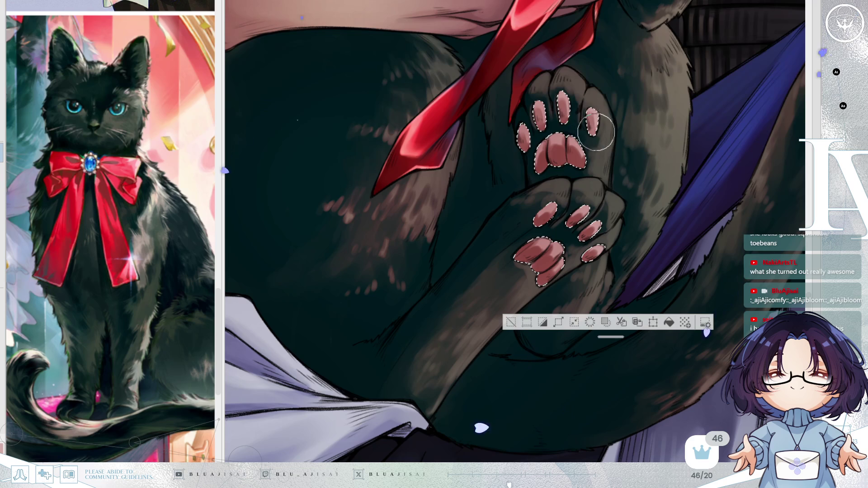
left_click_drag(551, 151, 544, 159)
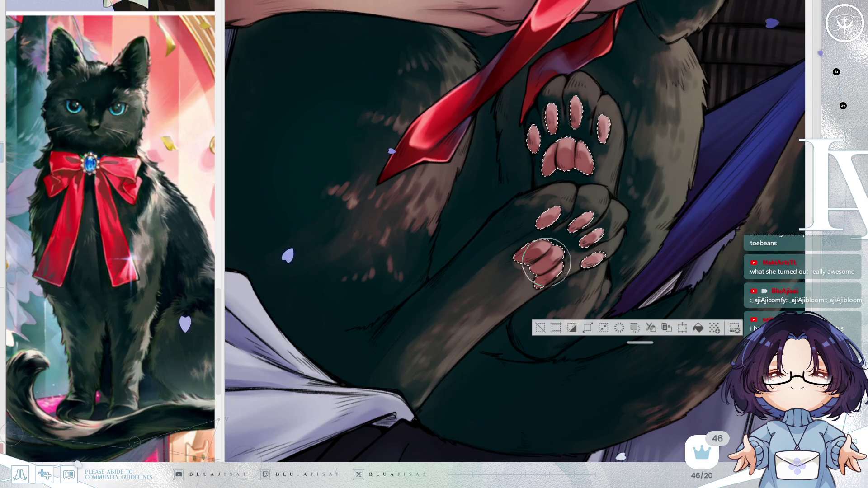
mouse_move(514, 258)
left_mouse_down()
mouse_move(621, 197)
mouse_move(606, 170)
left_mouse_up()
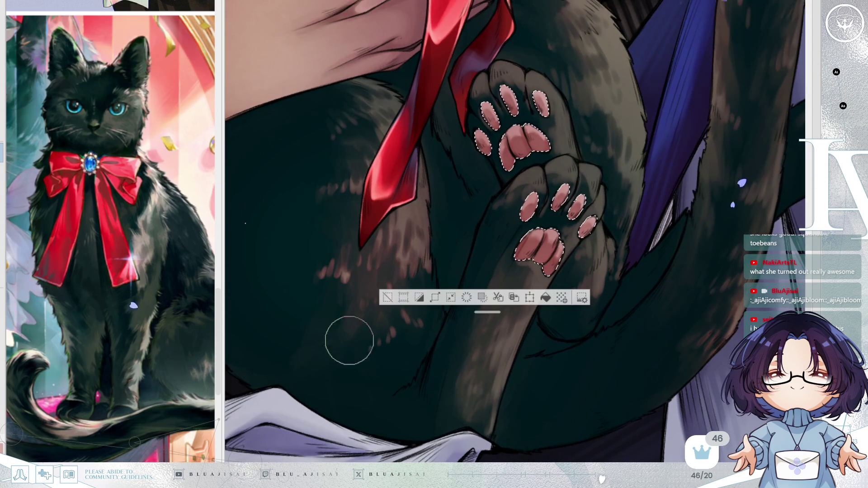
left_click(387, 297)
left_click_drag(660, 178, 651, 205)
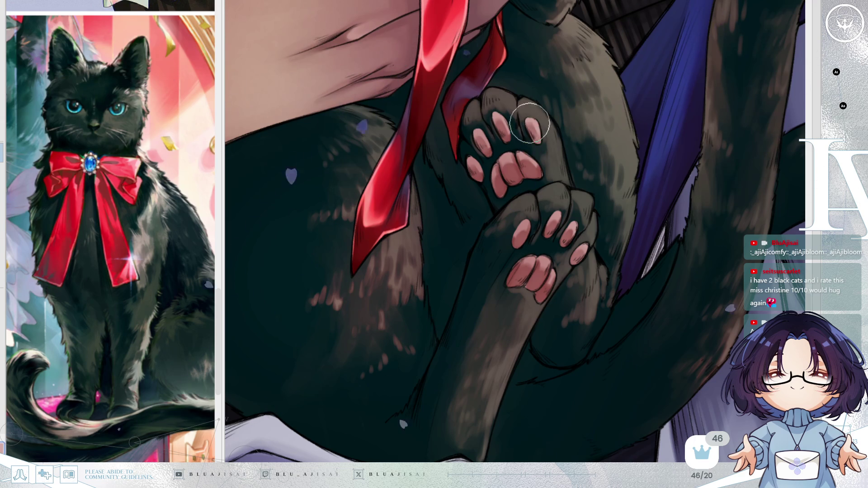
left_click_drag(503, 121, 504, 128)
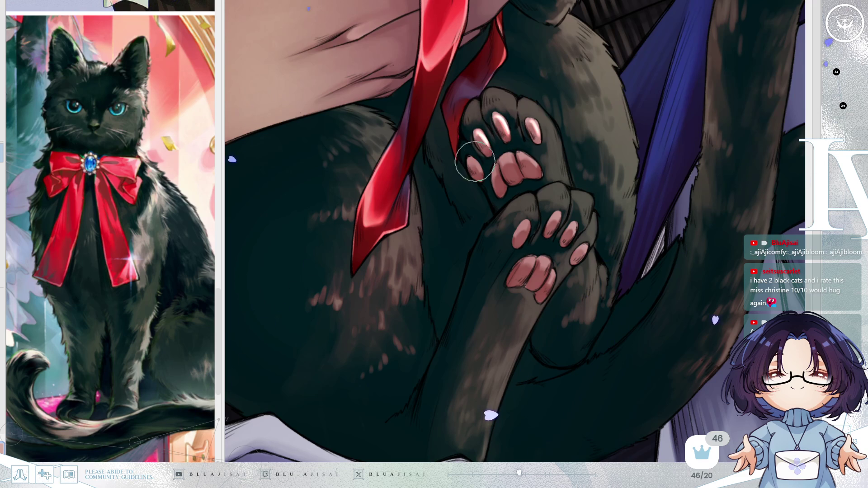
left_click_drag(519, 159, 521, 158)
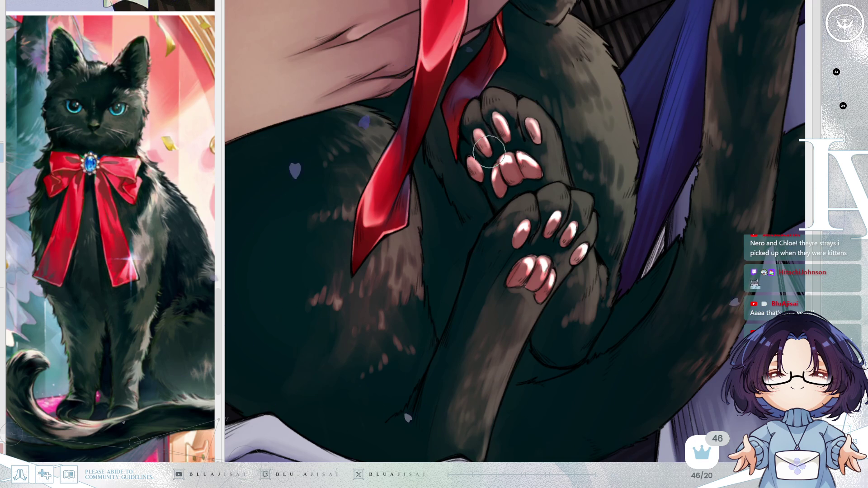
key("h")
key("minus")
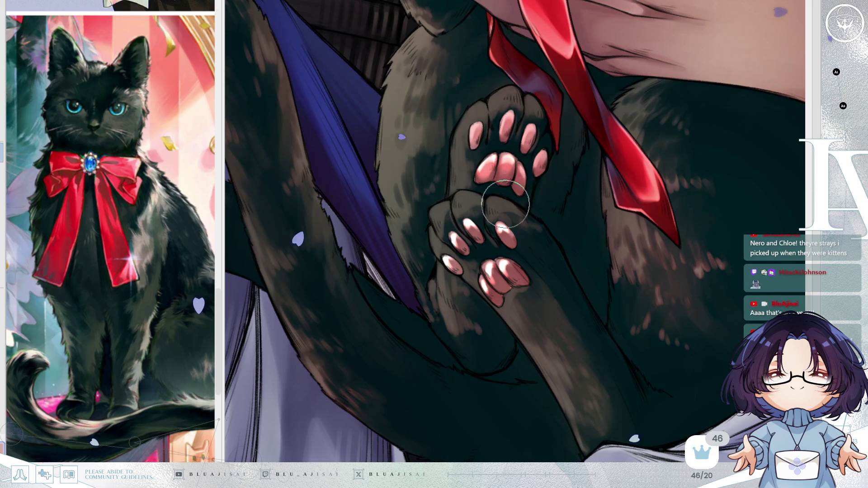
left_click_drag(497, 216, 507, 232)
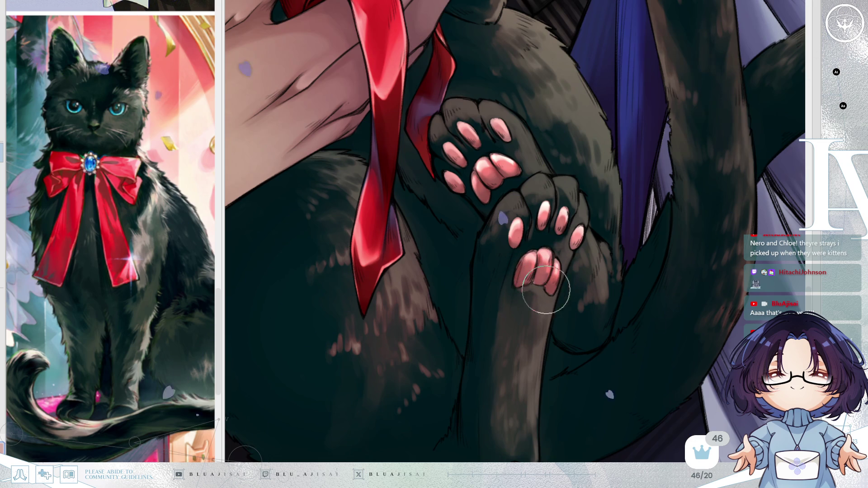
scroll(645, 157, "down", 5)
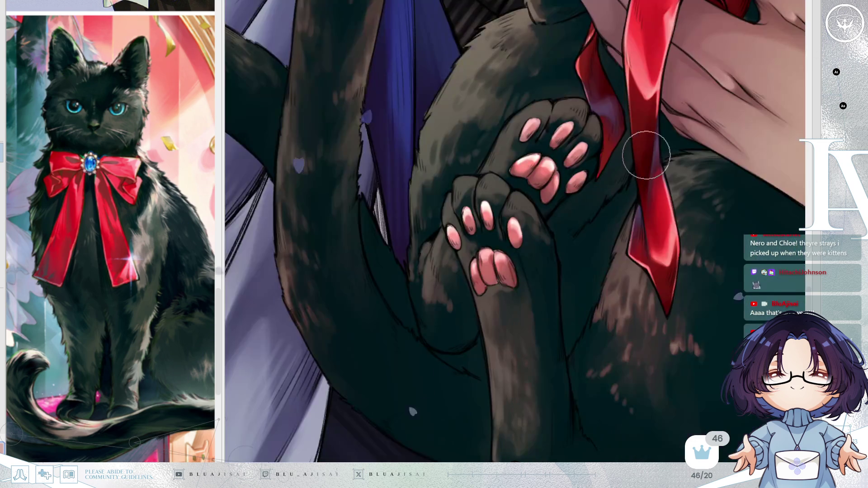
scroll(646, 156, "down", 3)
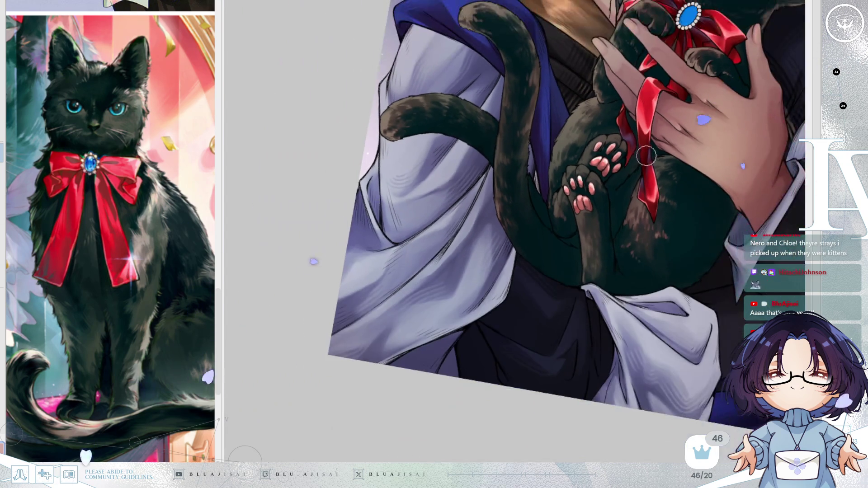
key("h")
scroll(660, 187, "up", 3)
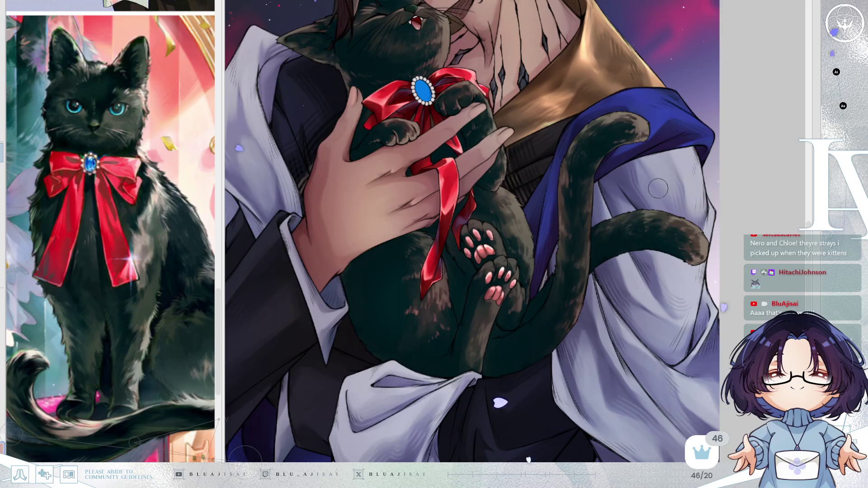
scroll(658, 188, "down", 3)
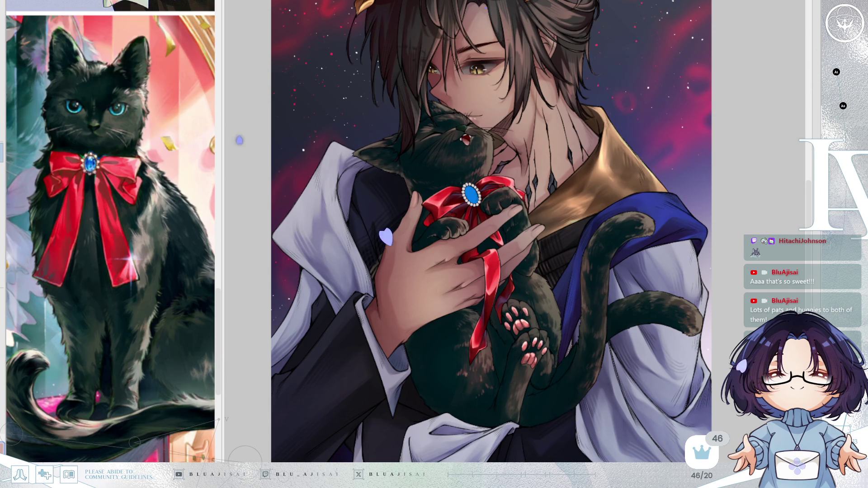
key("ctrl+plus")
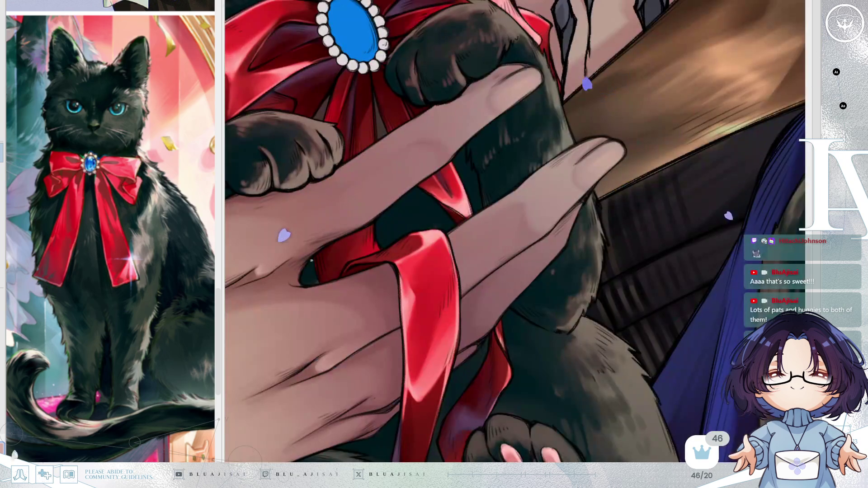
Zoom into the brooch and paint darker blue shading across the gem with a larger brush
mouse_move(315, 255)
left_mouse_down()
mouse_move(422, 361)
mouse_move(441, 419)
left_mouse_up()
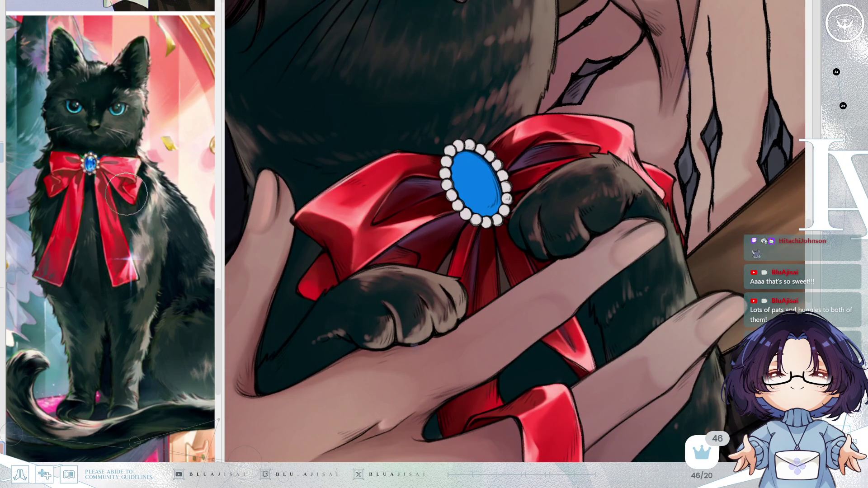
scroll(103, 188, "up", 4)
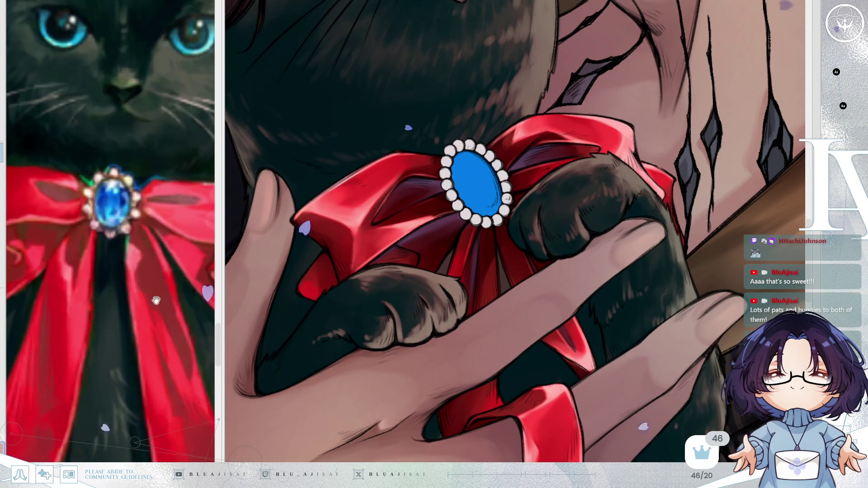
scroll(551, 220, "up", 4)
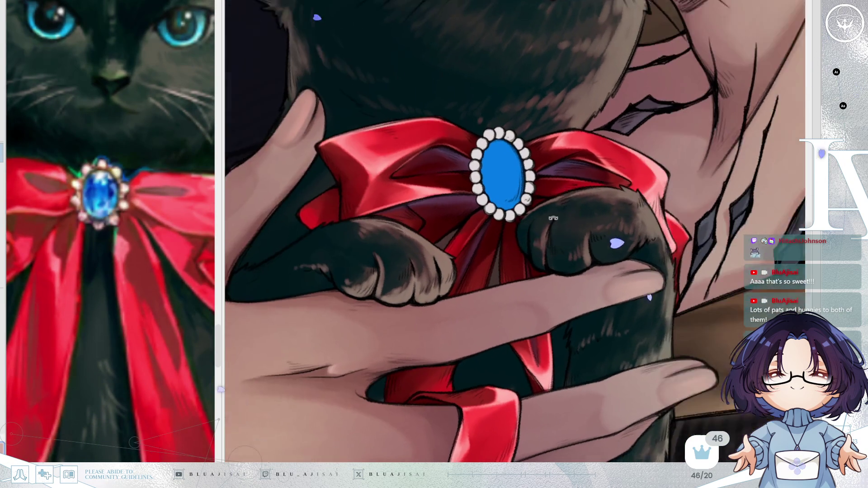
scroll(551, 219, "up", 3)
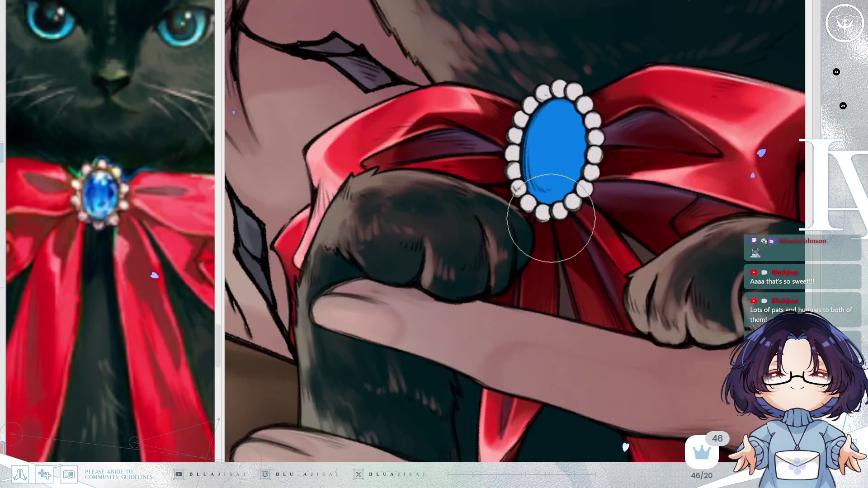
scroll(550, 220, "down", 1)
scroll(719, 135, "up", 1)
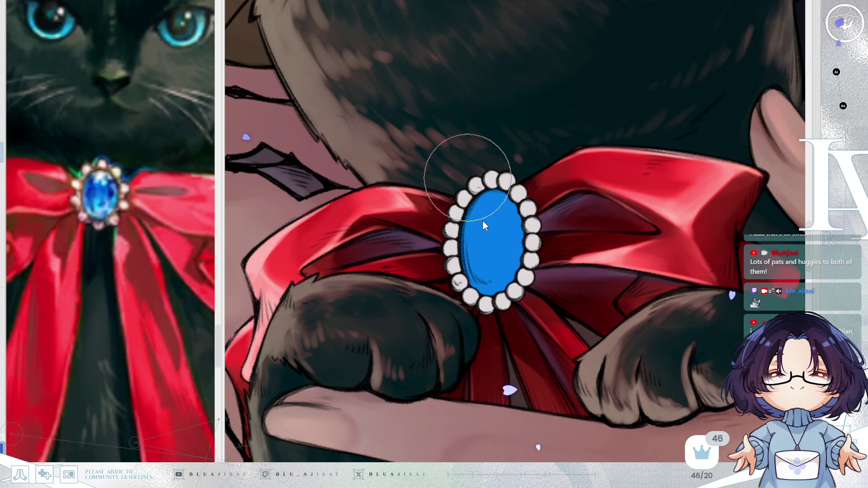
key("]")
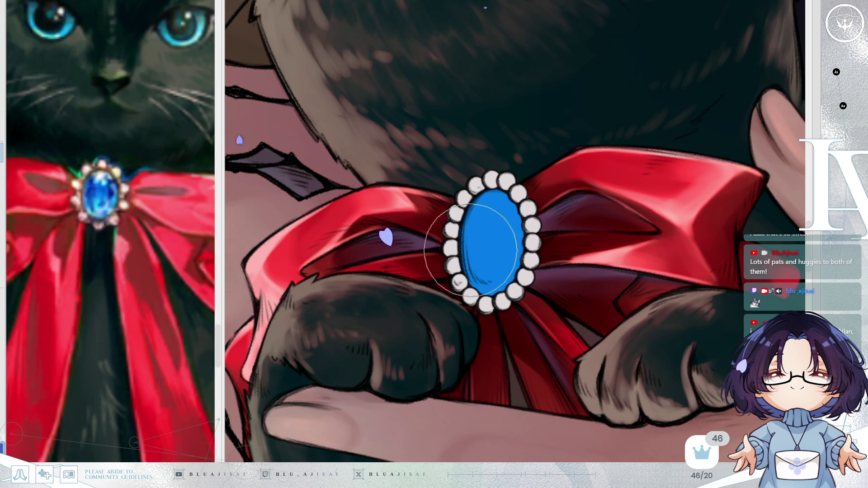
mouse_move(474, 242)
left_mouse_down()
mouse_move(483, 276)
mouse_move(482, 253)
left_mouse_up()
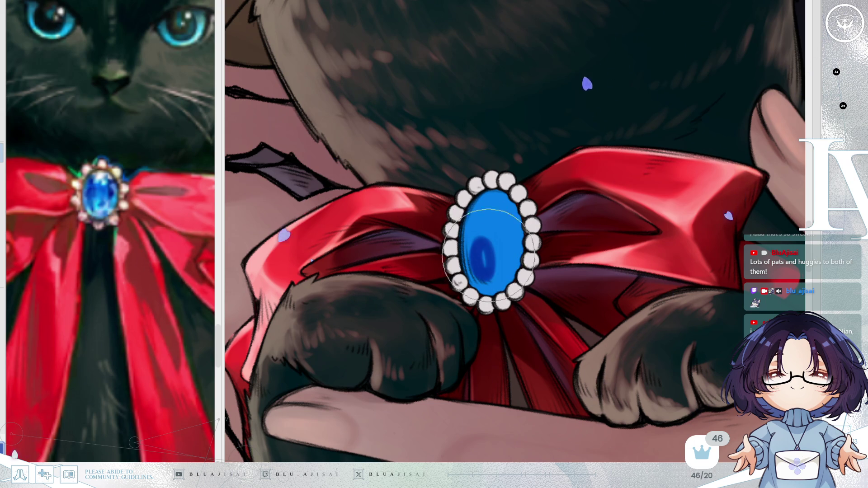
left_click_drag(473, 234, 492, 283)
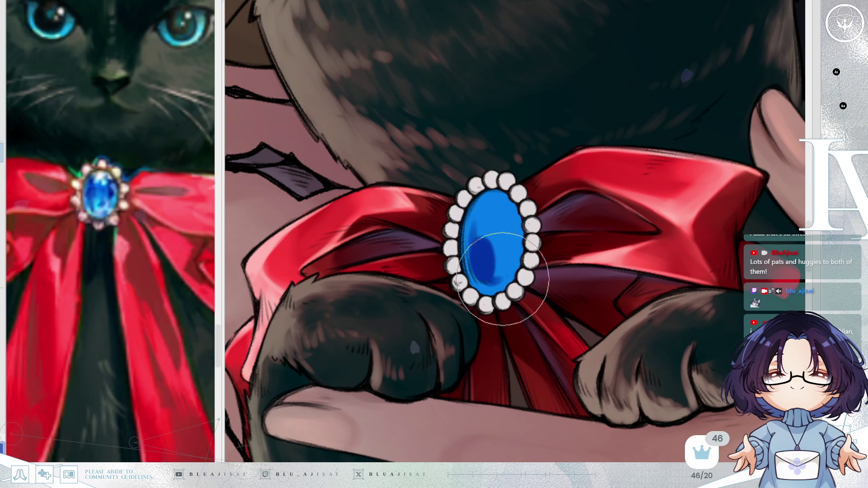
left_click_drag(484, 211, 465, 272)
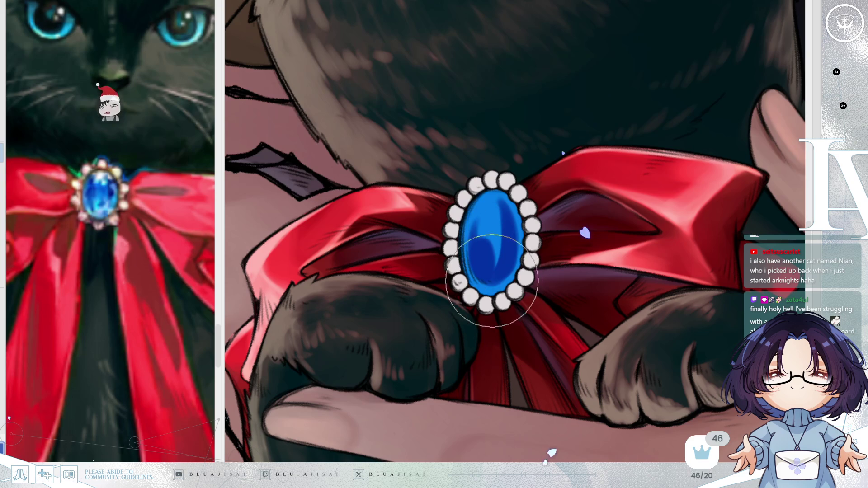
In a mirrored view, blend the gem's highlights into a bright swirl and lightly shade the bow's right loop
key("h")
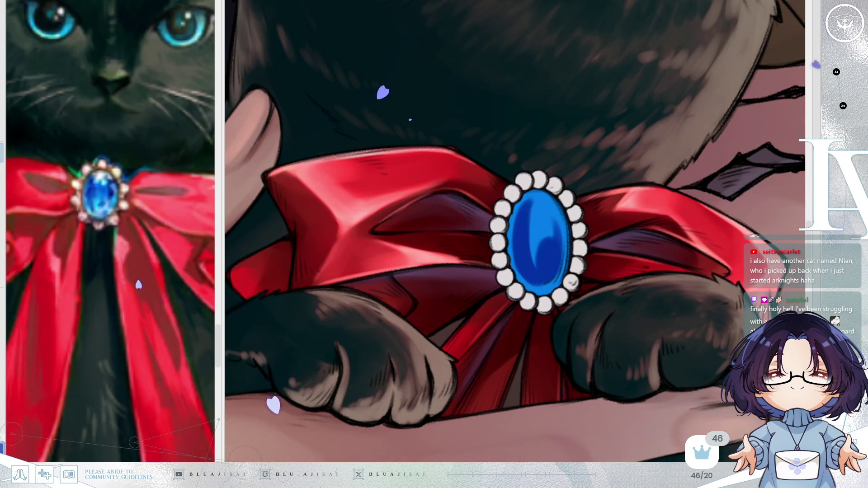
left_click_drag(544, 235, 541, 263)
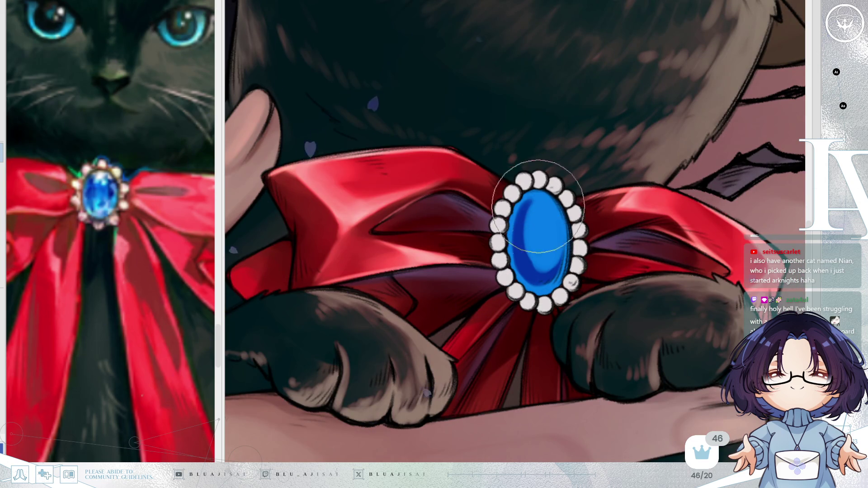
mouse_move(534, 246)
left_mouse_down()
mouse_move(536, 271)
mouse_move(534, 233)
left_mouse_up()
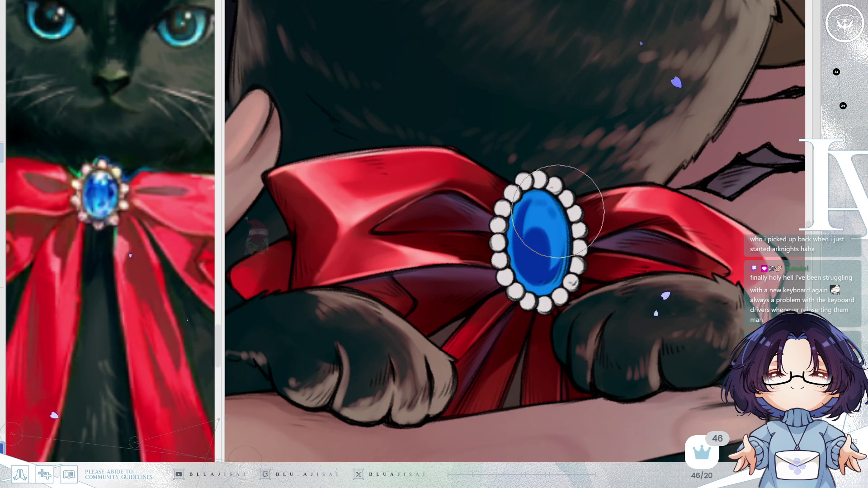
key("bracketleft")
key("bracketleft")
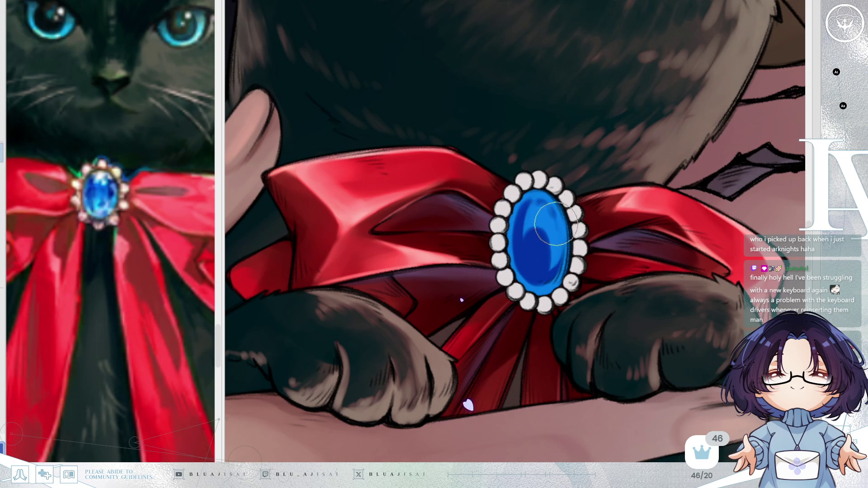
mouse_move(550, 215)
left_mouse_down()
mouse_move(559, 253)
mouse_move(542, 212)
mouse_move(519, 249)
mouse_move(527, 280)
mouse_move(542, 289)
mouse_move(560, 277)
mouse_move(561, 251)
left_mouse_up()
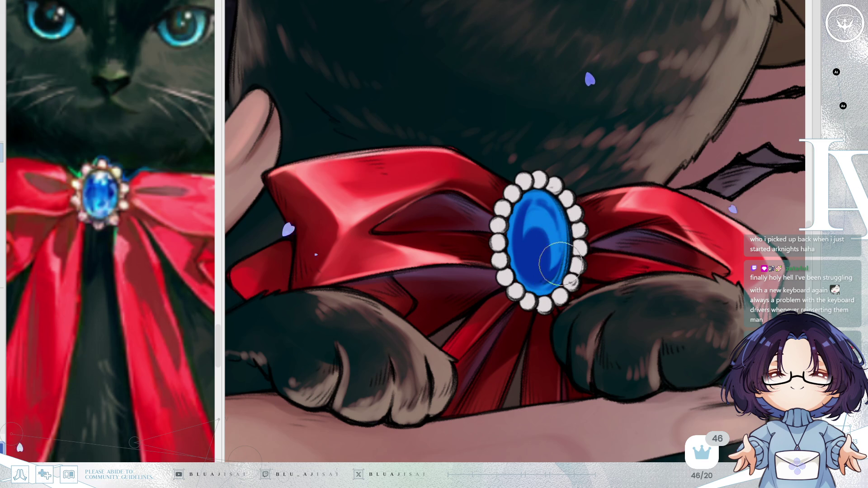
key("h")
mouse_move(648, 185)
left_mouse_down()
mouse_move(593, 183)
mouse_move(601, 201)
mouse_move(605, 166)
left_mouse_up()
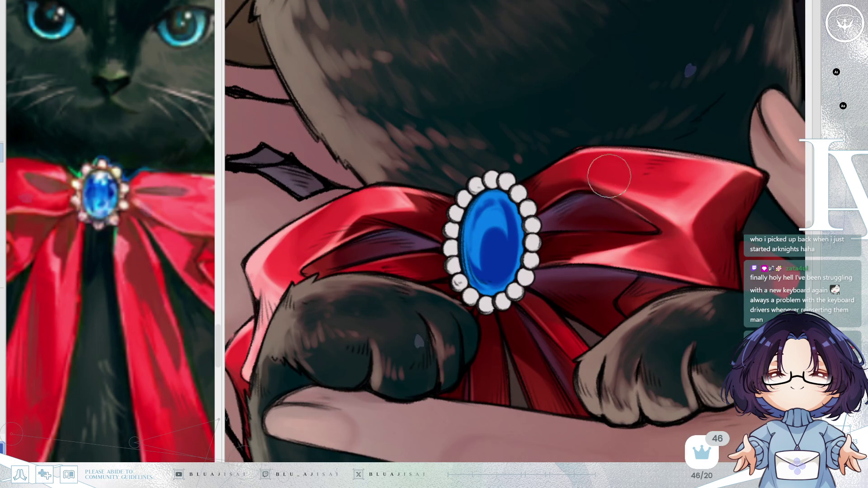
left_click_drag(654, 263, 640, 230)
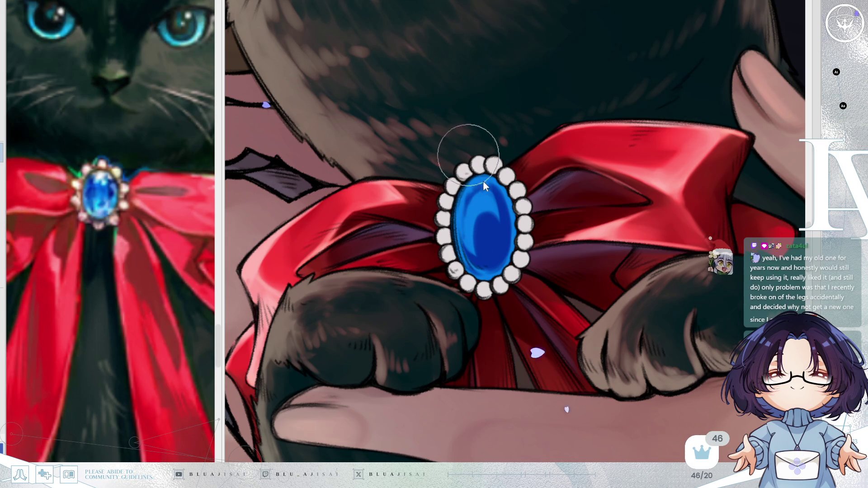
Darken the gem's lower blue area, checking it mirrored, while keeping a light crescent highlight on its left
mouse_move(461, 230)
left_mouse_down()
mouse_move(476, 249)
mouse_move(491, 250)
left_mouse_up()
mouse_move(473, 209)
left_mouse_down()
mouse_move(490, 259)
mouse_move(481, 223)
mouse_move(495, 195)
mouse_move(482, 181)
mouse_move(502, 220)
mouse_move(490, 199)
mouse_move(489, 212)
mouse_move(509, 236)
mouse_move(501, 271)
mouse_move(497, 244)
mouse_move(492, 271)
mouse_move(520, 226)
mouse_move(494, 267)
left_mouse_up()
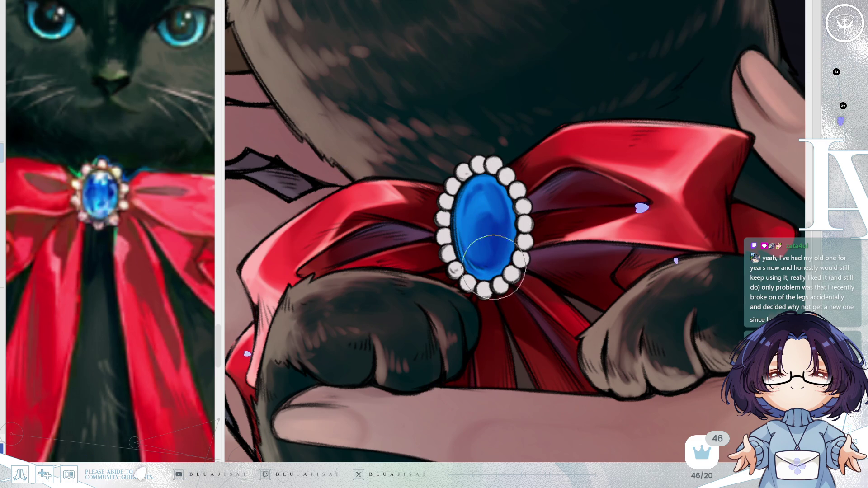
key("h")
mouse_move(520, 212)
left_mouse_down()
mouse_move(524, 235)
mouse_move(526, 227)
left_mouse_up()
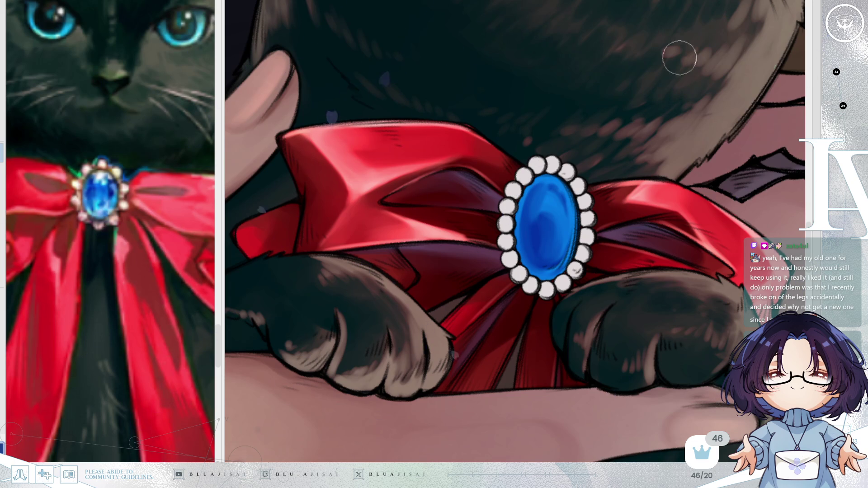
key("h")
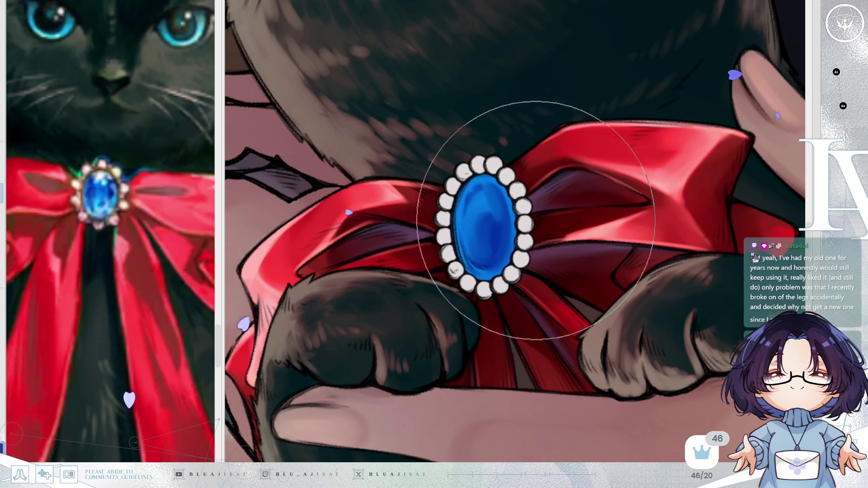
left_click_drag(479, 235, 506, 266)
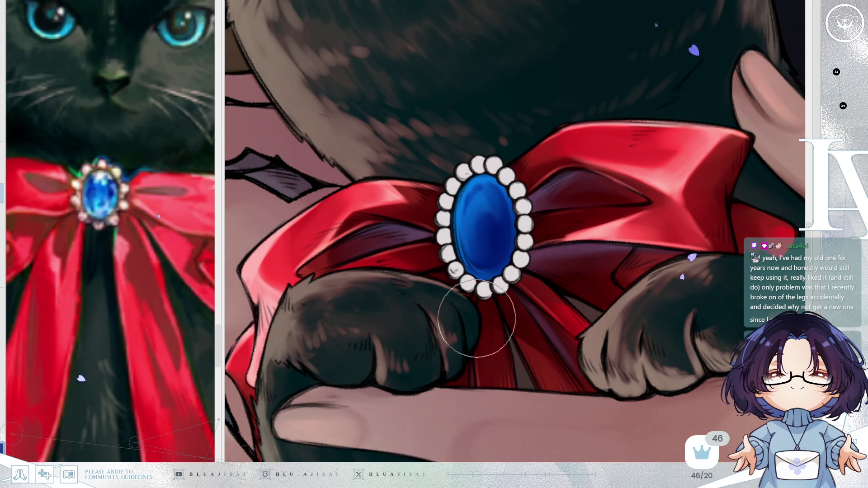
key("asciicircum")
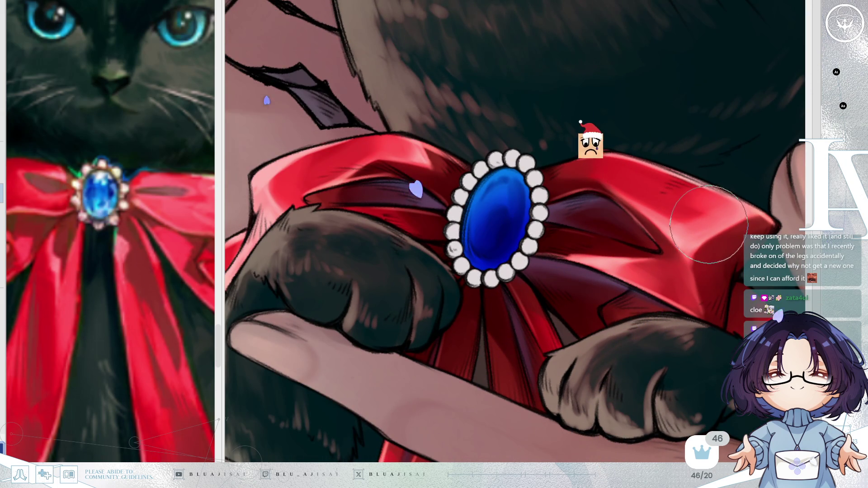
key("minus")
key("bracketright")
key("bracketright")
key("bracketright")
key("bracketleft")
key("bracketleft")
key("bracketleft")
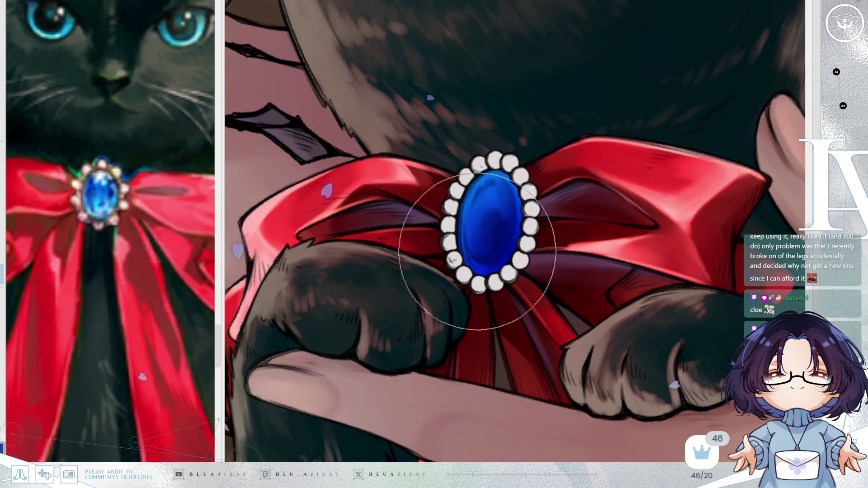
scroll(538, 235, "down", 2)
scroll(555, 227, "right", 1)
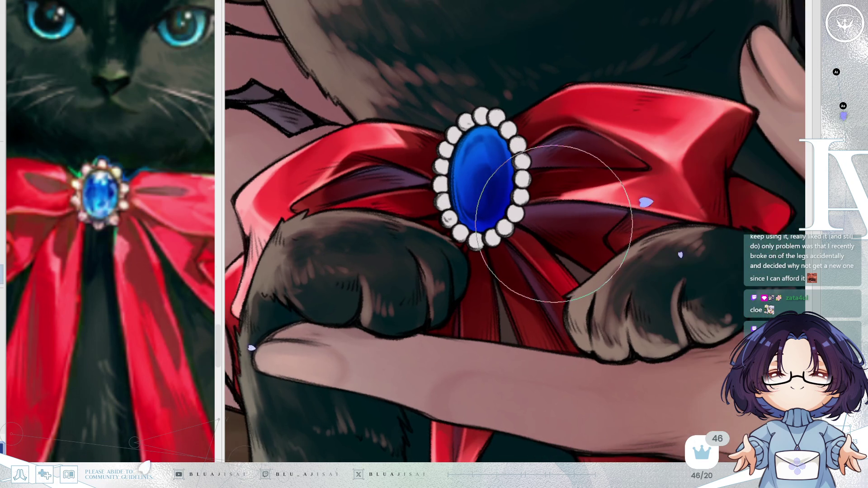
scroll(554, 227, "left", 1)
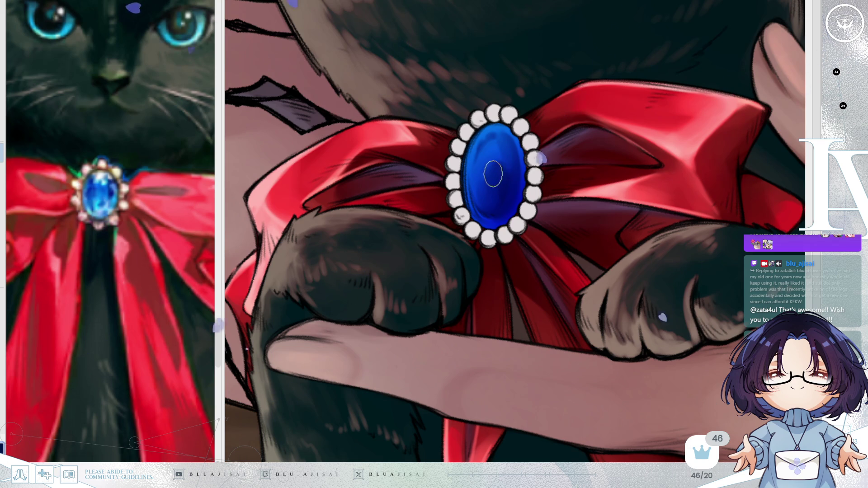
On the mirrored view, paint dark blue shading down the gem's left edge and lower right
key("h")
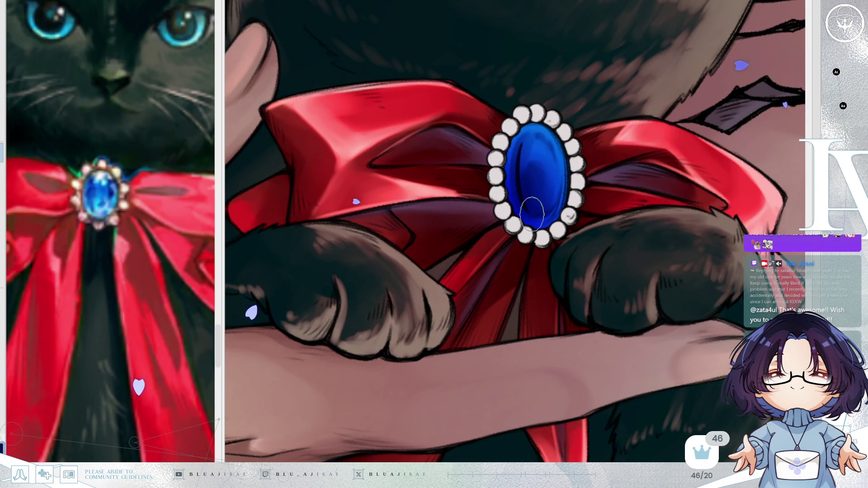
left_click_drag(519, 146, 521, 199)
left_click_drag(522, 131, 520, 202)
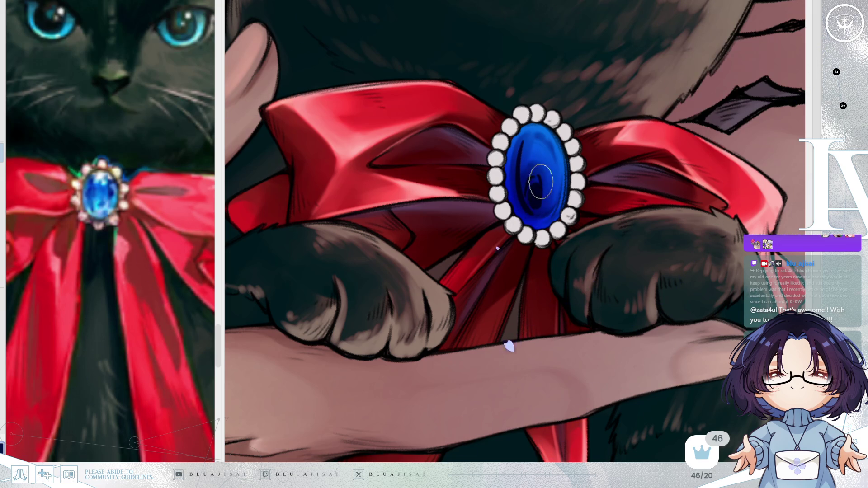
mouse_move(518, 136)
left_mouse_down()
mouse_move(516, 197)
mouse_move(556, 168)
mouse_move(558, 194)
mouse_move(551, 162)
left_mouse_up()
left_click_drag(535, 218, 559, 193)
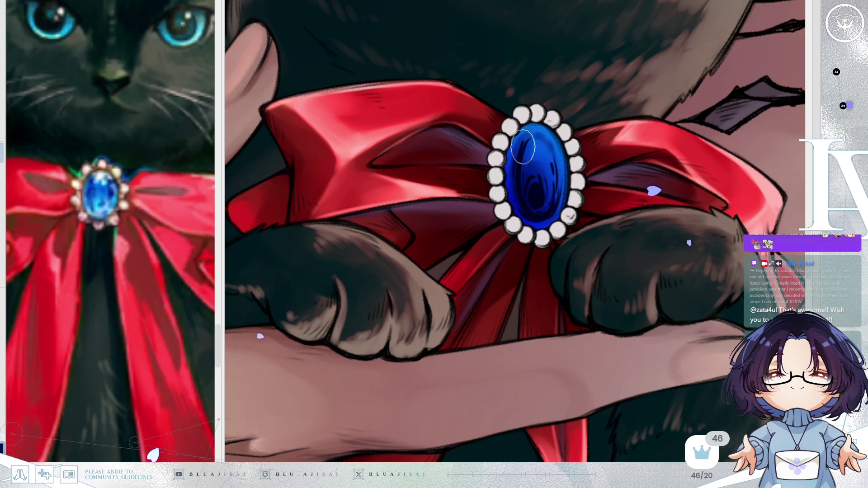
Repaint the dark swirls inside the gem and blend them into its centre
key("h")
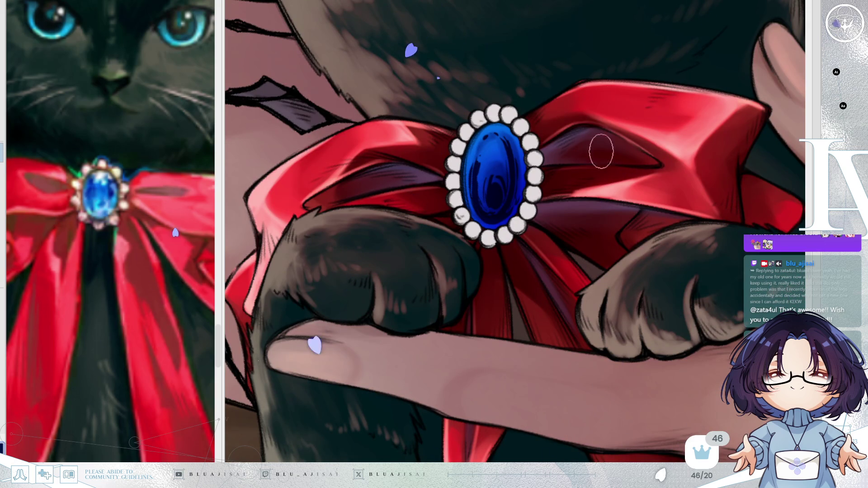
mouse_move(482, 157)
left_mouse_down()
mouse_move(473, 193)
mouse_move(483, 211)
mouse_move(479, 181)
mouse_move(488, 216)
left_mouse_up()
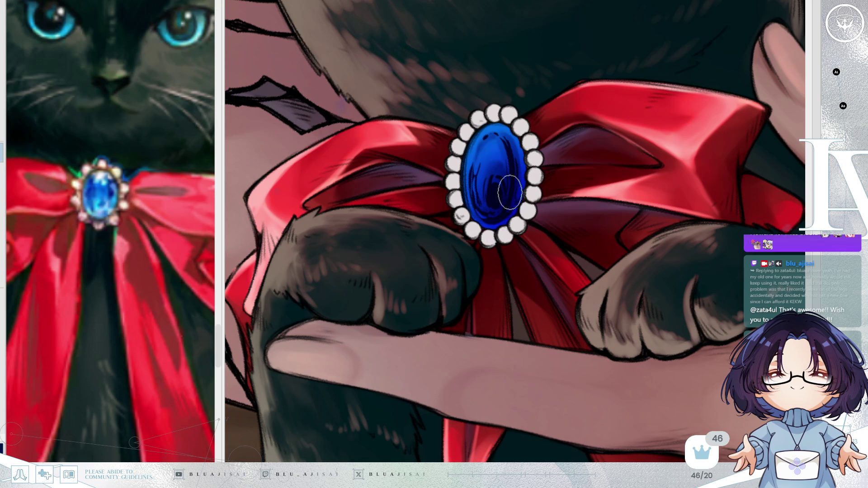
mouse_move(502, 136)
left_mouse_down()
mouse_move(511, 192)
mouse_move(493, 180)
mouse_move(489, 210)
left_mouse_up()
mouse_move(490, 180)
left_mouse_down()
mouse_move(489, 208)
mouse_move(489, 194)
left_mouse_up()
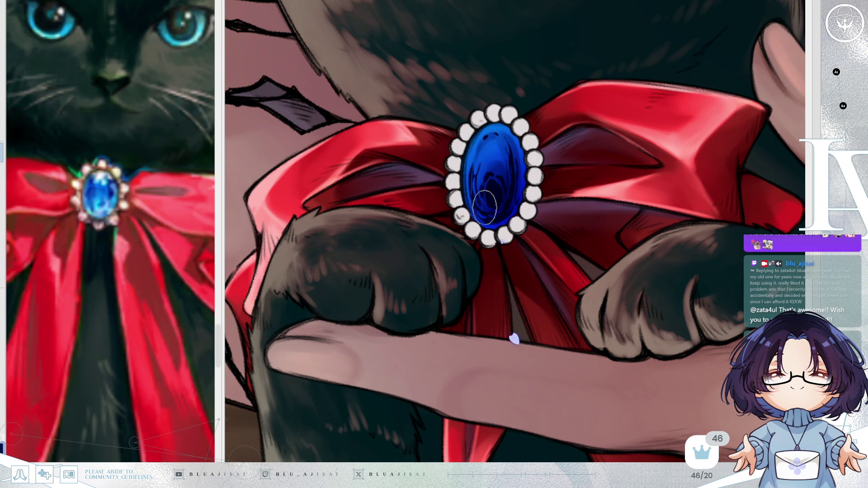
Recentre the brooch and brush lighter blue over the gem's upper part
key("h")
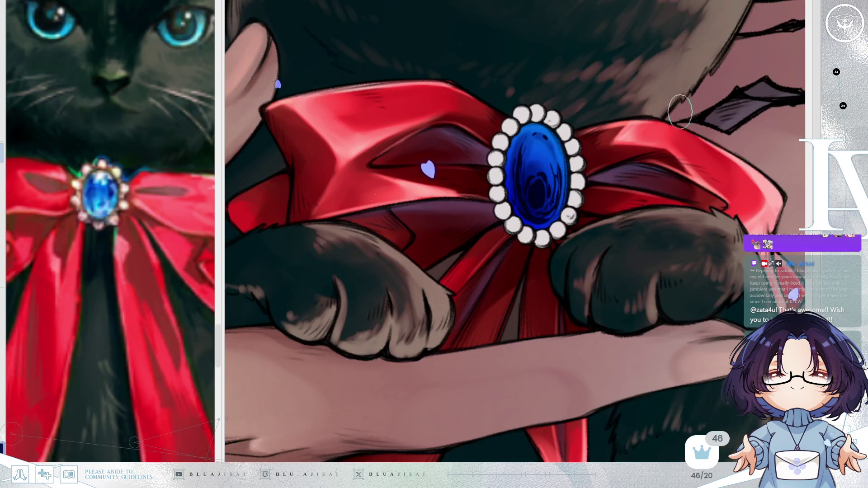
key("h")
mouse_move(658, 153)
left_mouse_down()
mouse_move(658, 144)
mouse_move(653, 150)
left_mouse_up()
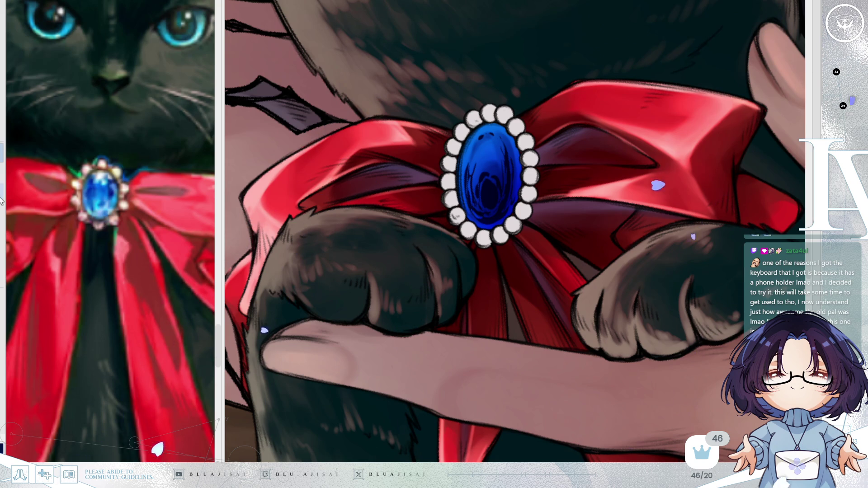
mouse_move(456, 149)
left_mouse_down()
mouse_move(472, 159)
mouse_move(500, 137)
mouse_move(484, 145)
mouse_move(471, 184)
mouse_move(519, 152)
mouse_move(478, 143)
left_mouse_up()
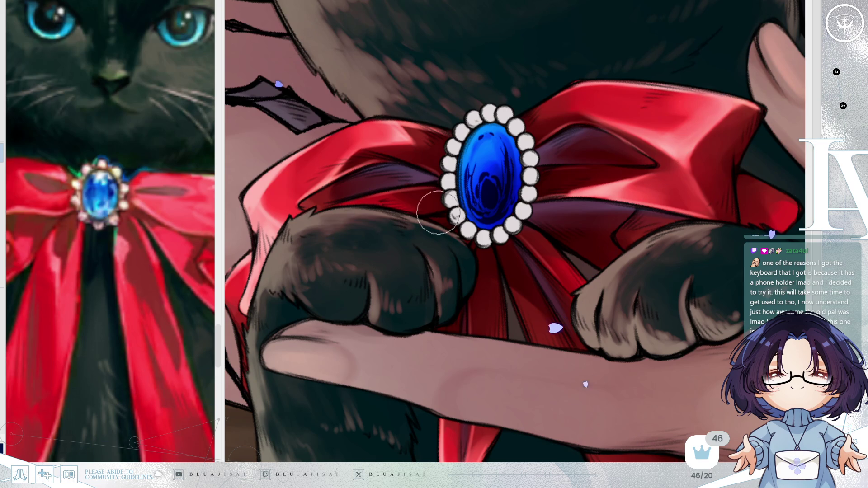
Add bright blue highlights and dark marks near the gem's top, then undo the cyan edge stroke
left_click_drag(493, 137, 481, 172)
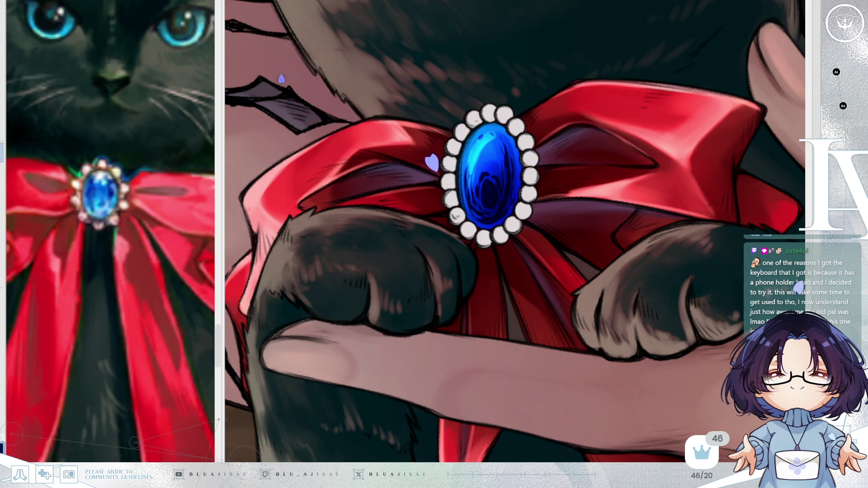
mouse_move(486, 114)
left_mouse_down()
mouse_move(492, 138)
mouse_move(478, 149)
left_mouse_up()
key("ctrl+z")
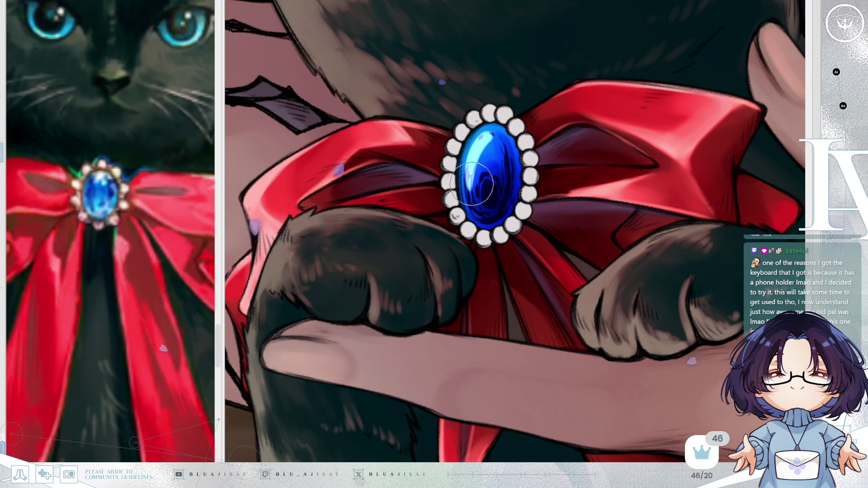
key("ctrl+y")
key("ctrl+z")
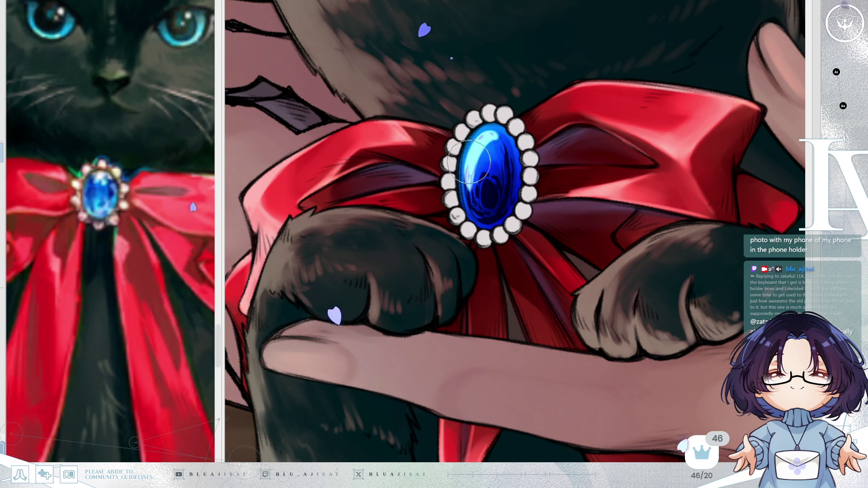
Paint denser dark swirls toward the gem's centre and shift its highlights, lightening the lower swirl
mouse_move(471, 191)
left_mouse_down()
mouse_move(472, 178)
mouse_move(474, 206)
left_mouse_up()
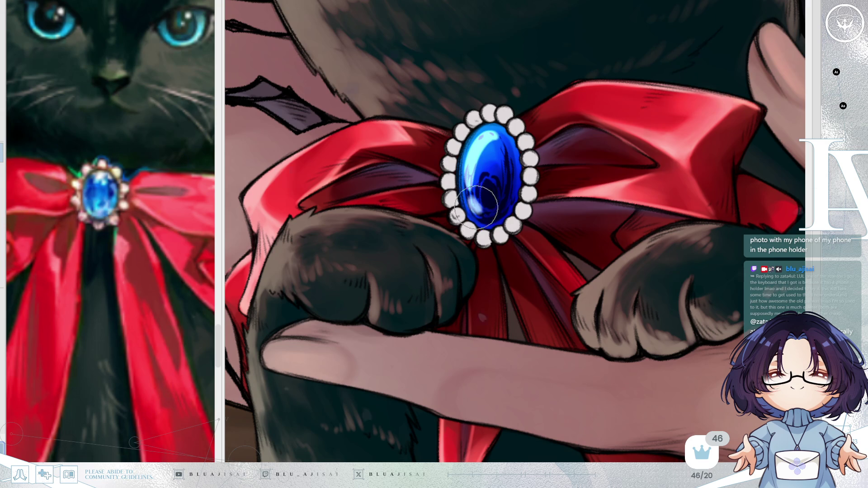
mouse_move(507, 165)
left_mouse_down()
mouse_move(500, 190)
mouse_move(502, 174)
left_mouse_up()
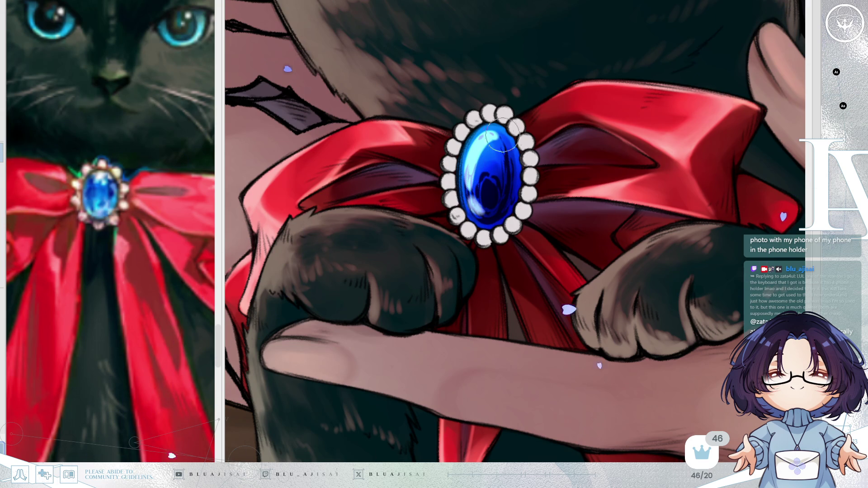
mouse_move(493, 141)
left_mouse_down()
mouse_move(481, 183)
mouse_move(529, 197)
left_mouse_up()
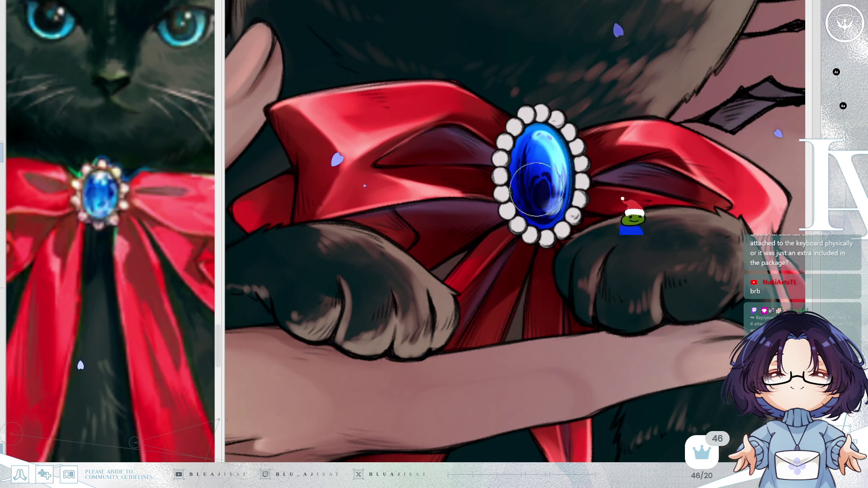
mouse_move(536, 193)
left_mouse_down()
mouse_move(538, 181)
mouse_move(532, 217)
mouse_move(545, 167)
left_mouse_up()
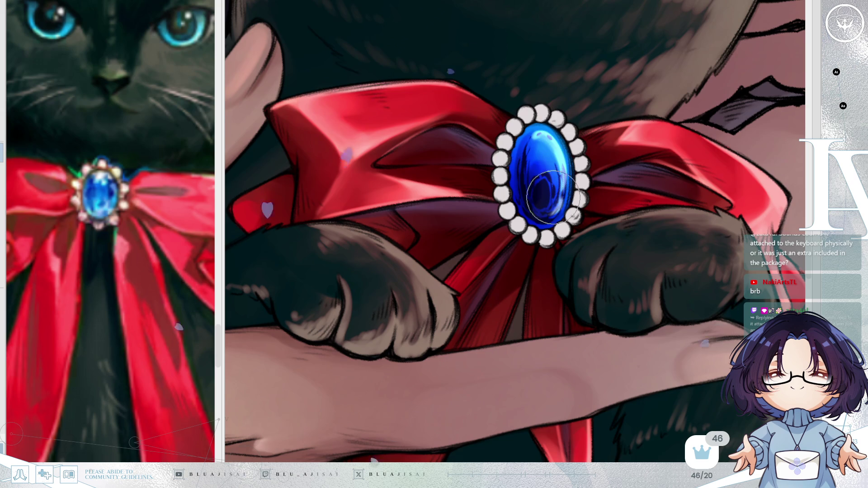
key("h")
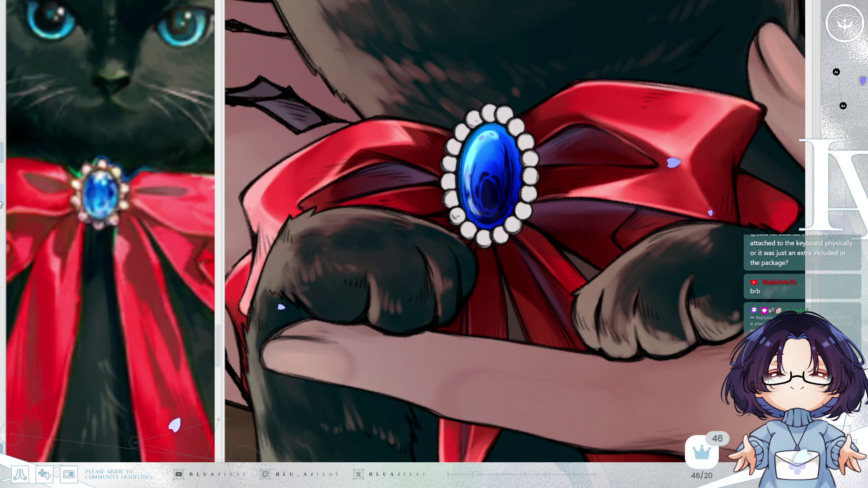
Dot small white highlights on the gem's top and brighten its upper-left glint
mouse_move(490, 132)
left_mouse_down()
mouse_move(465, 134)
mouse_move(450, 153)
left_mouse_up()
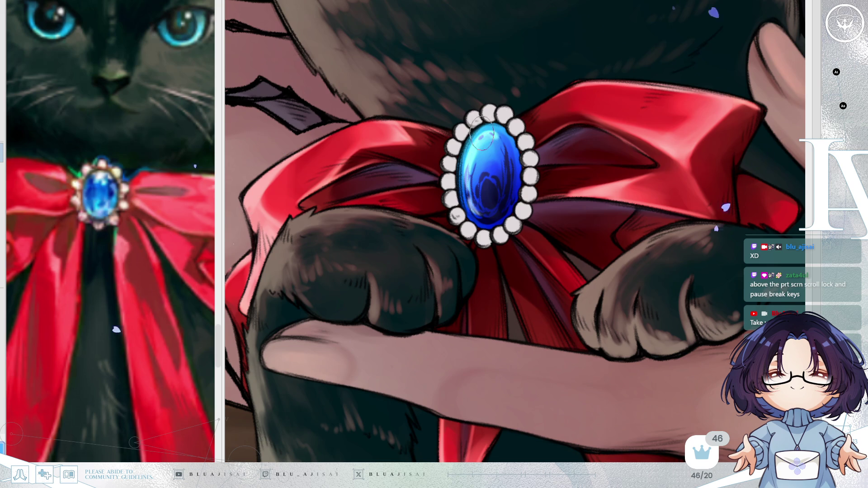
mouse_move(486, 132)
left_mouse_down()
mouse_move(474, 180)
mouse_move(480, 206)
mouse_move(497, 203)
mouse_move(509, 193)
mouse_move(505, 164)
mouse_move(495, 205)
mouse_move(500, 181)
mouse_move(487, 177)
left_mouse_up()
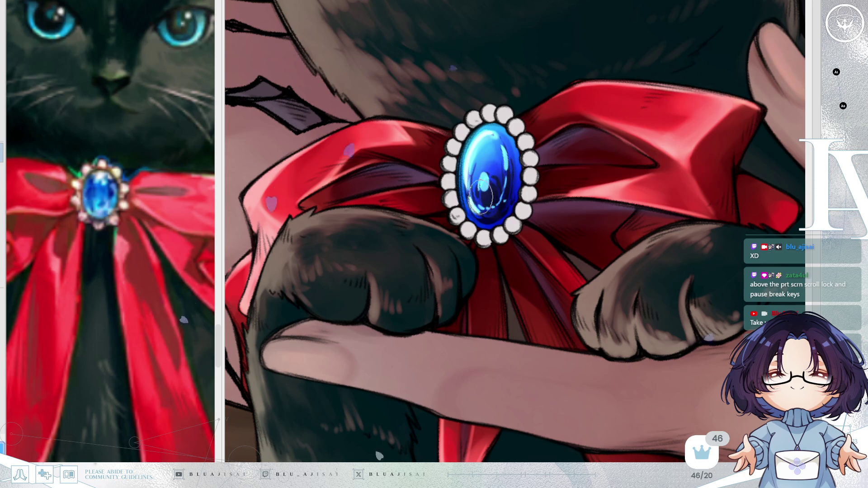
key("h")
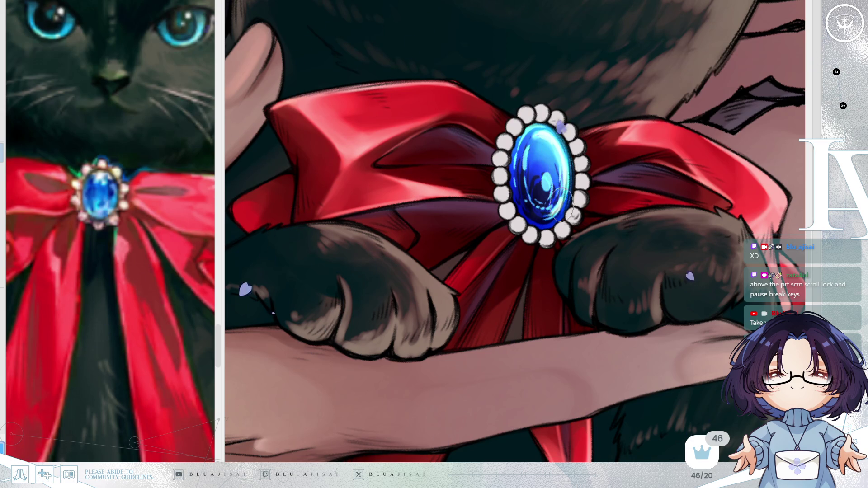
scroll(570, 186, "right", 2)
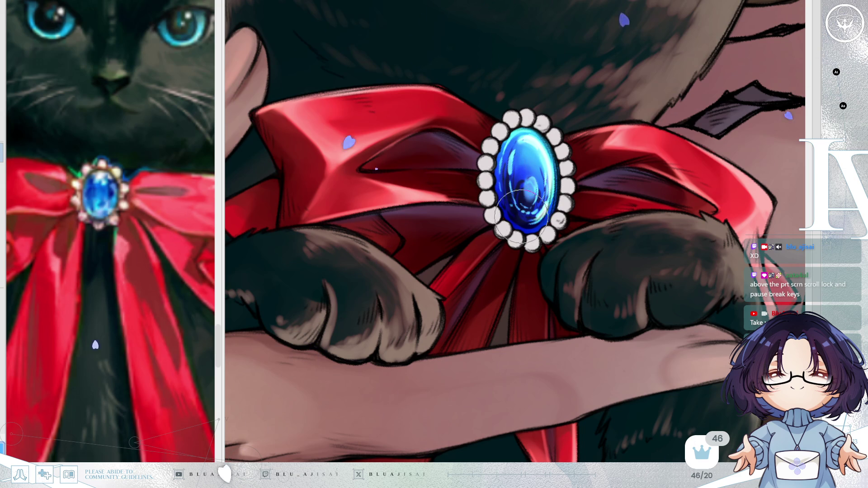
key("h")
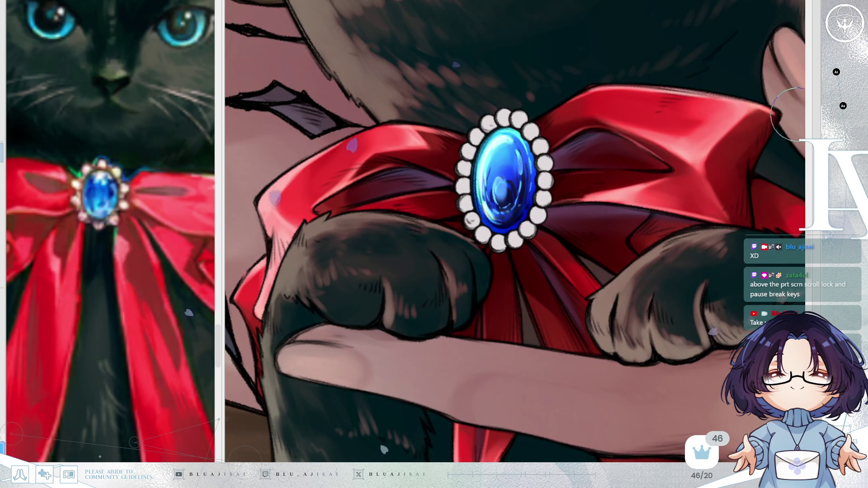
scroll(695, 213, "down", 4)
scroll(694, 212, "up", 2)
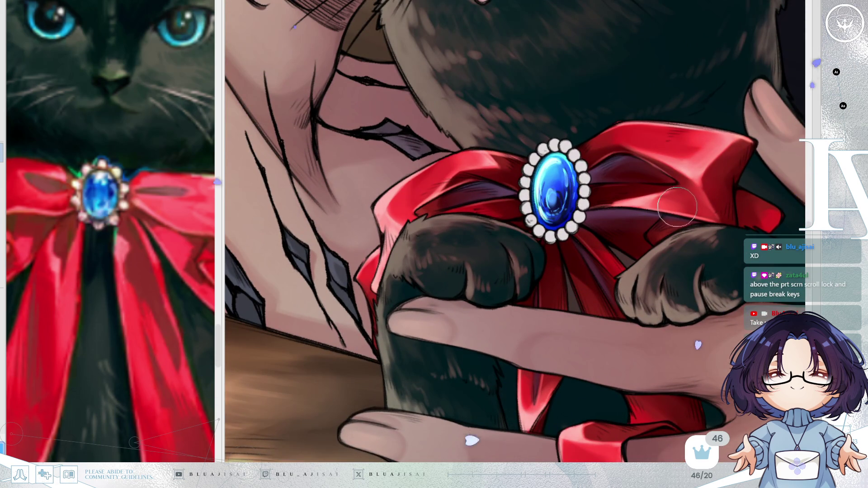
Repaint the gem's interior with darker blue shading and new highlights, checking it mirrored and rotated
left_click_drag(674, 217, 663, 230)
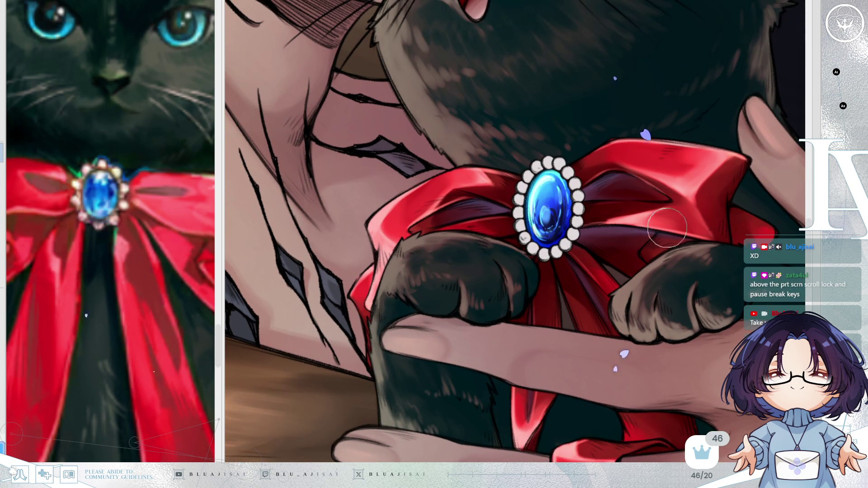
scroll(550, 212, "up", 1)
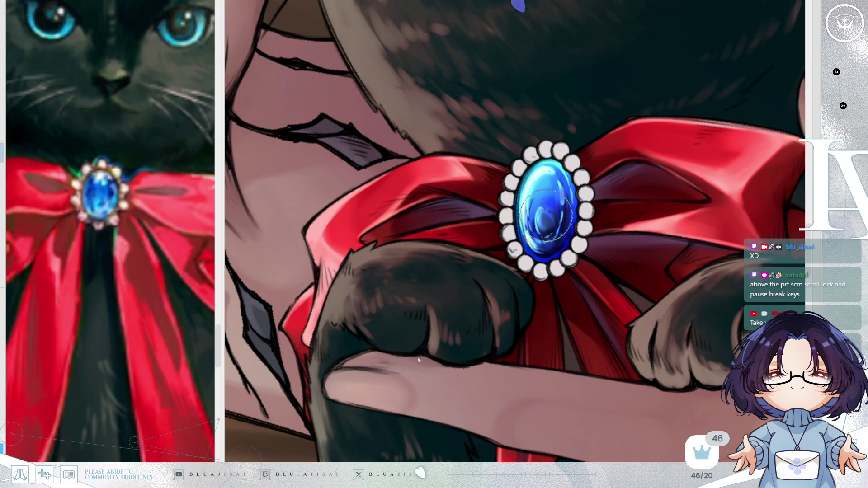
left_click_drag(553, 211, 547, 225)
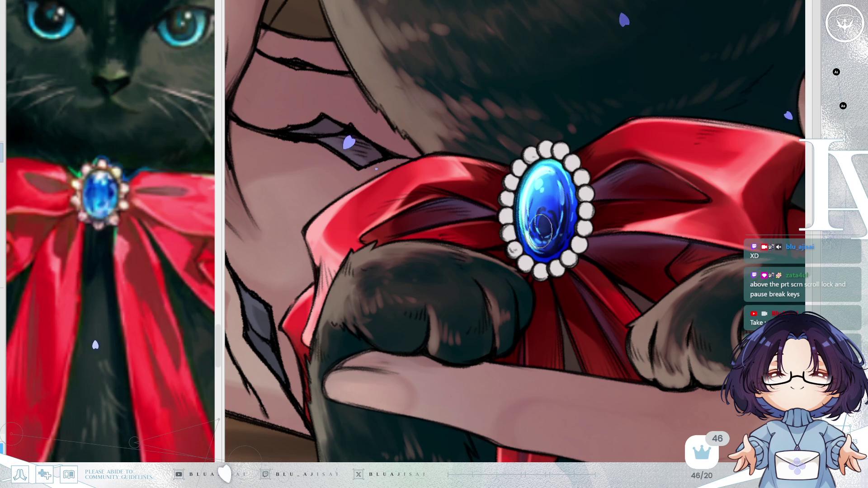
left_click_drag(540, 220, 550, 230)
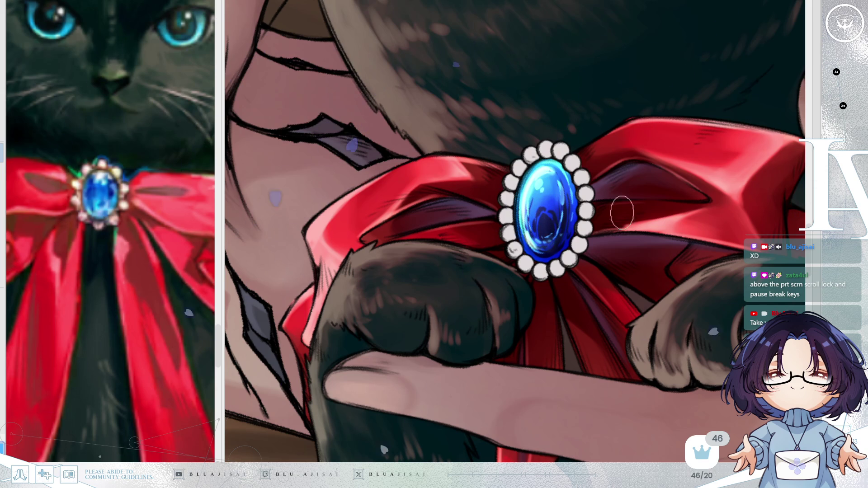
key("m")
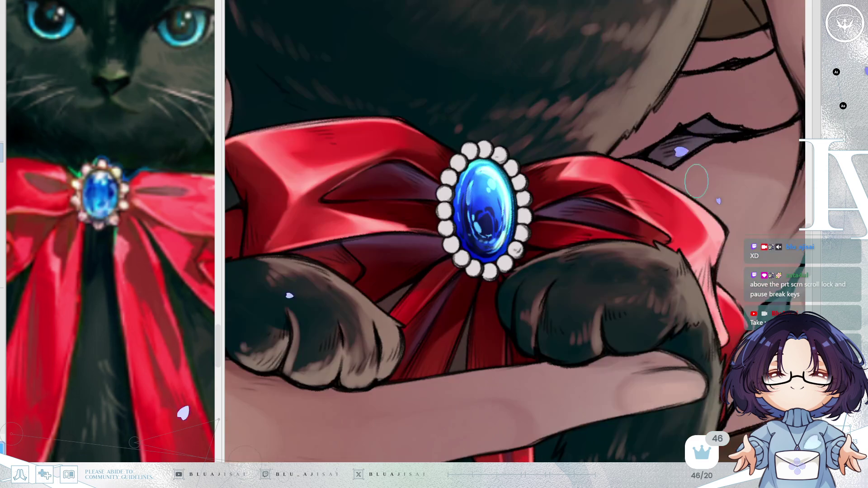
key("m")
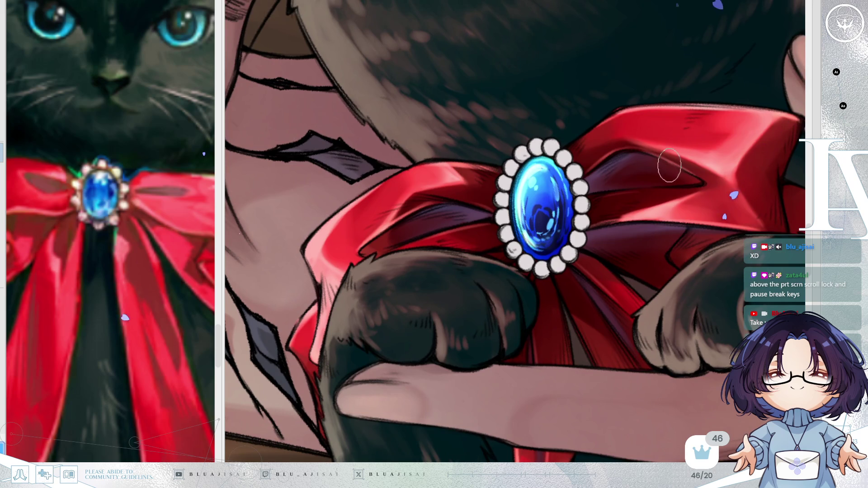
left_click_drag(669, 165, 666, 172)
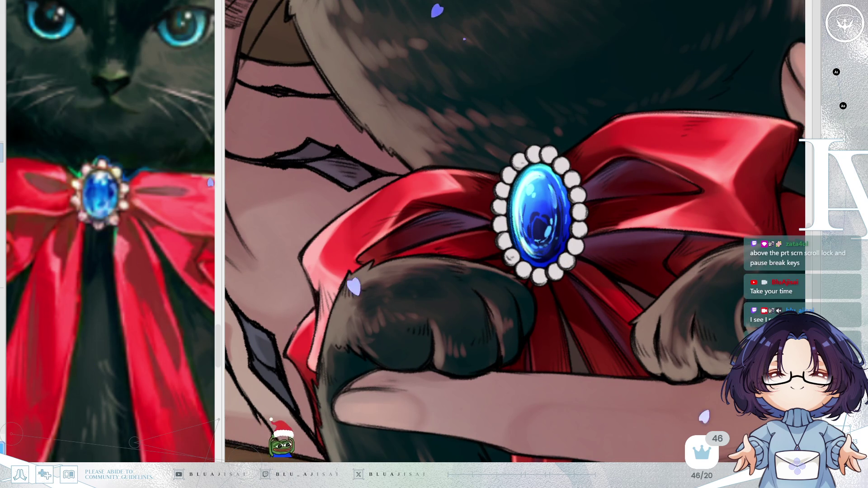
key("m")
key("minus")
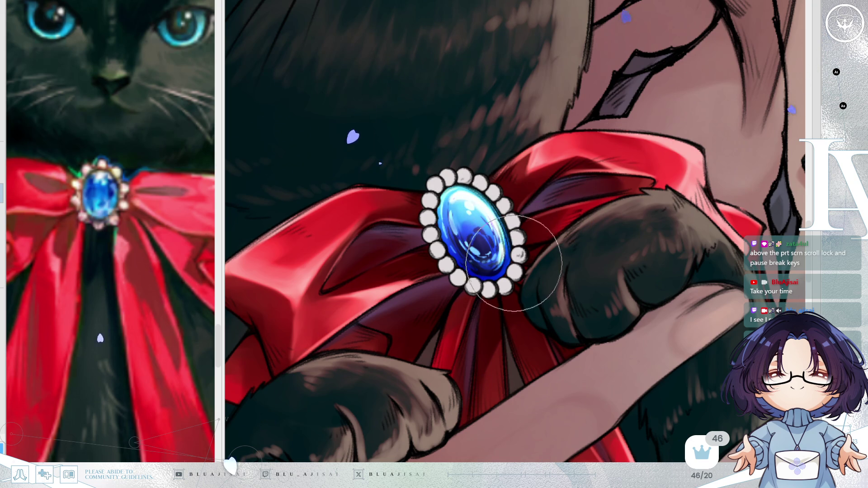
scroll(549, 242, "down", 2)
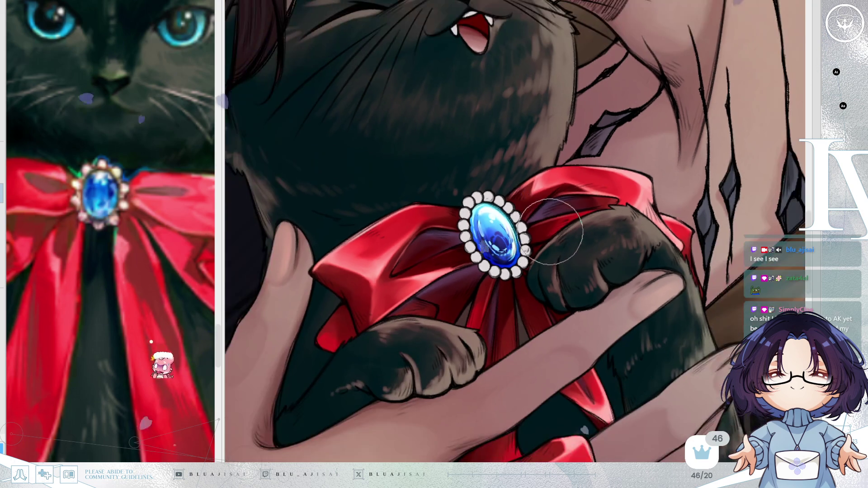
scroll(551, 231, "down", 2)
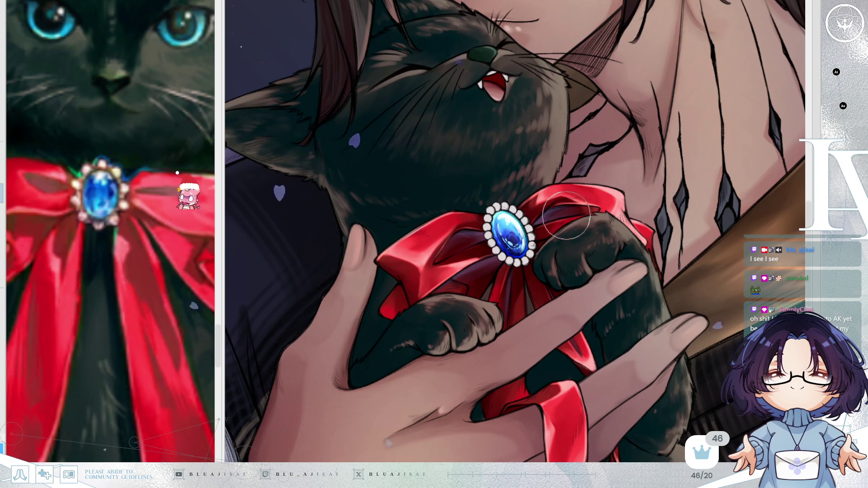
key("h")
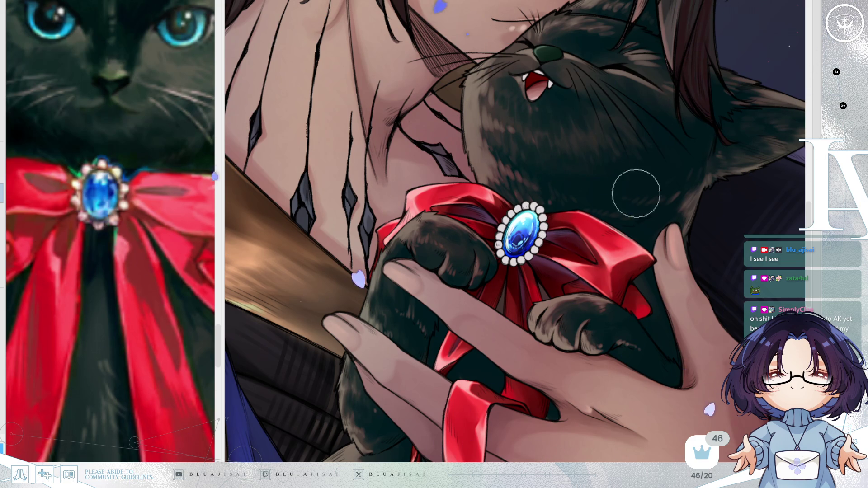
left_click_drag(624, 241, 618, 244)
scroll(618, 245, "up", 2)
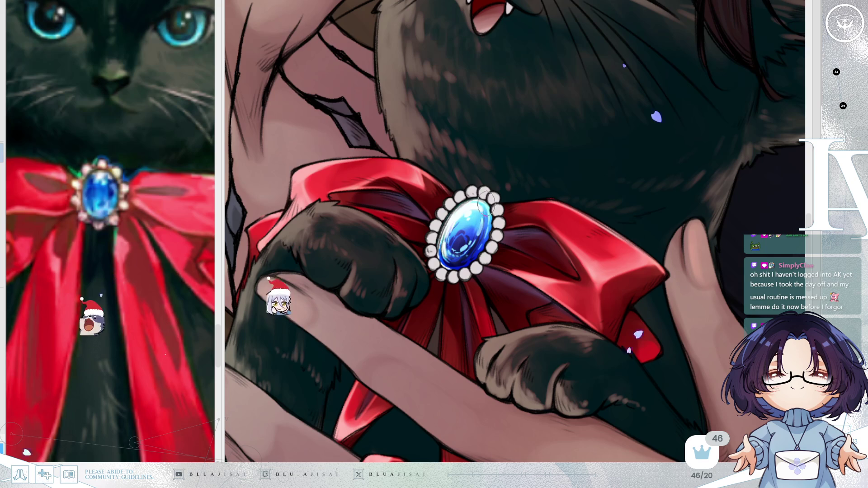
mouse_move(470, 258)
left_mouse_down()
mouse_move(567, 247)
mouse_move(651, 202)
left_mouse_up()
scroll(651, 202, "down", 5)
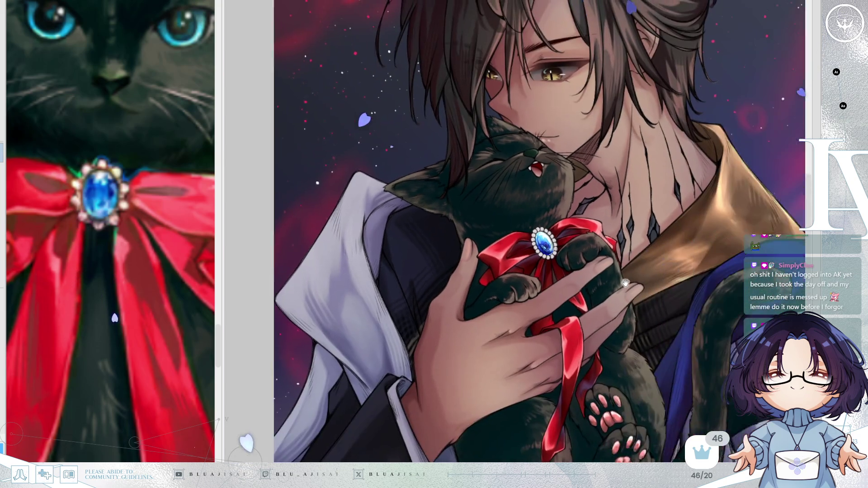
left_click_drag(625, 285, 572, 292)
key("h")
key("h")
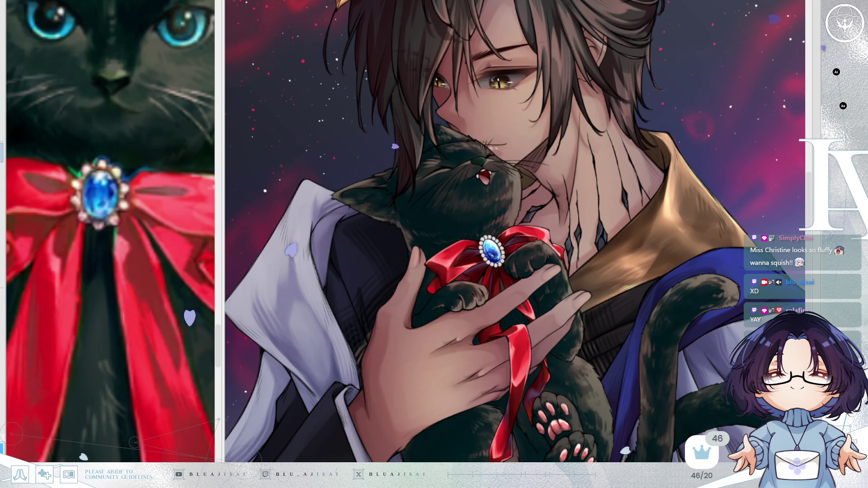
scroll(586, 202, "down", 1)
scroll(586, 202, "down", 2)
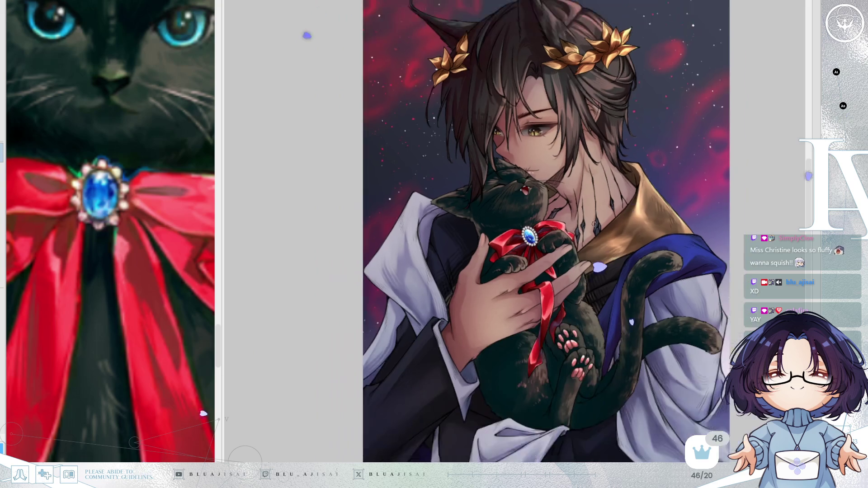
key("h")
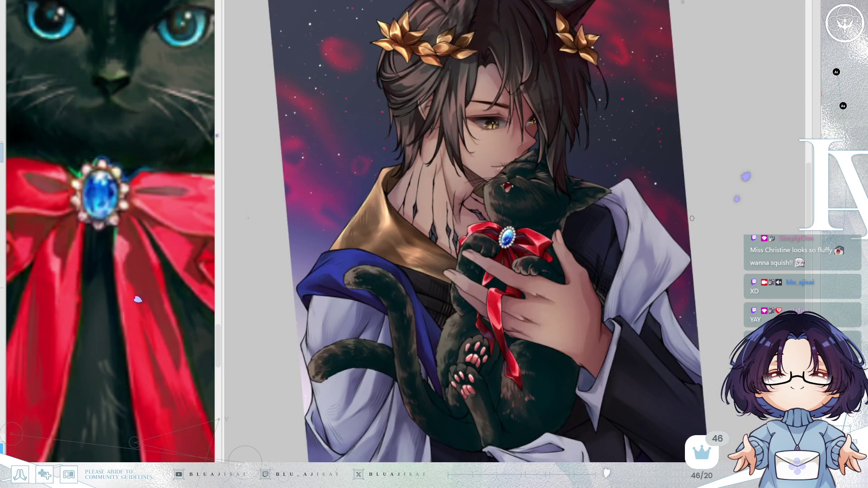
key("ctrl+0")
key("h")
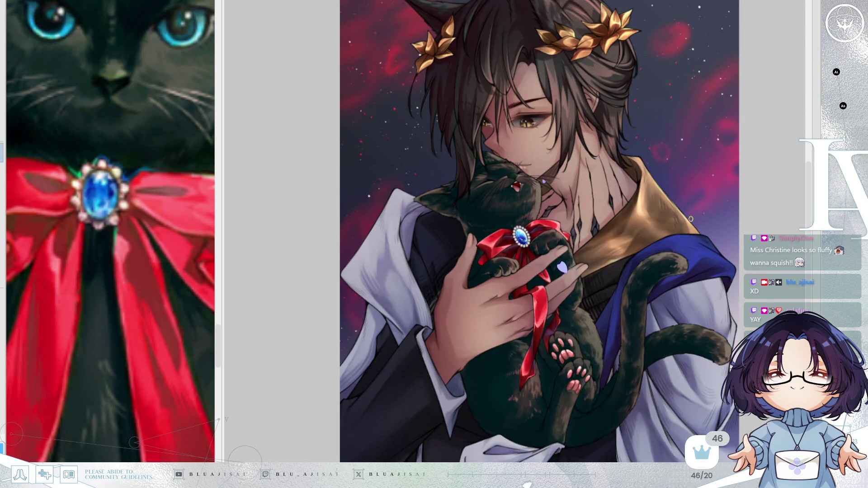
key("h")
key("h")
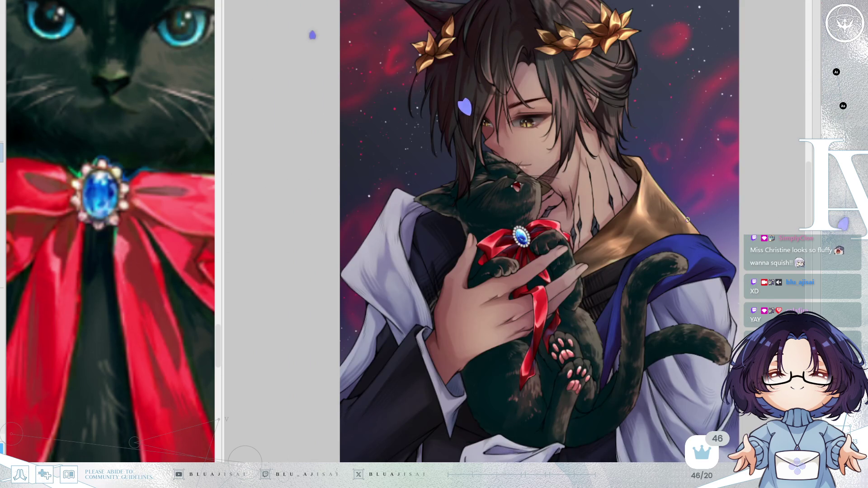
scroll(666, 256, "right", 1)
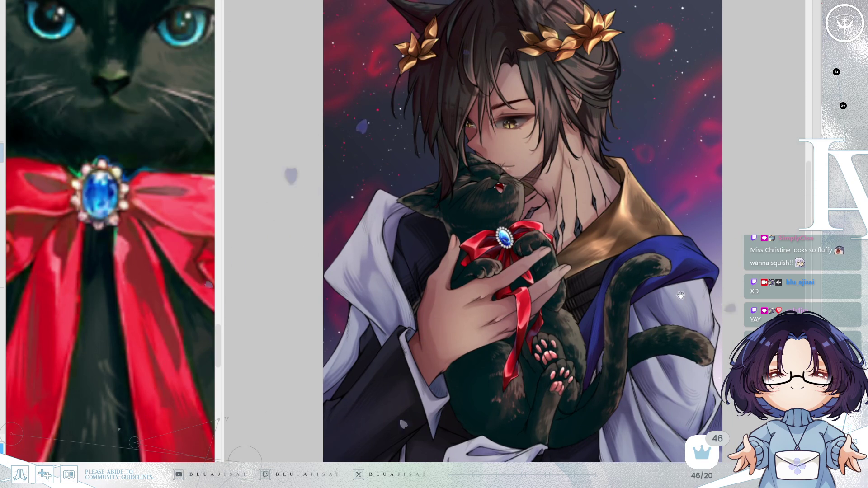
scroll(664, 254, "down", 1)
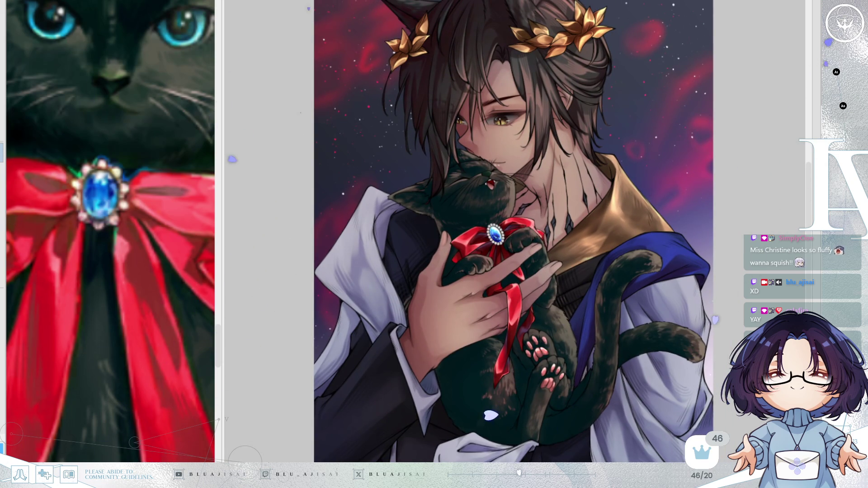
scroll(493, 226, "up", 5)
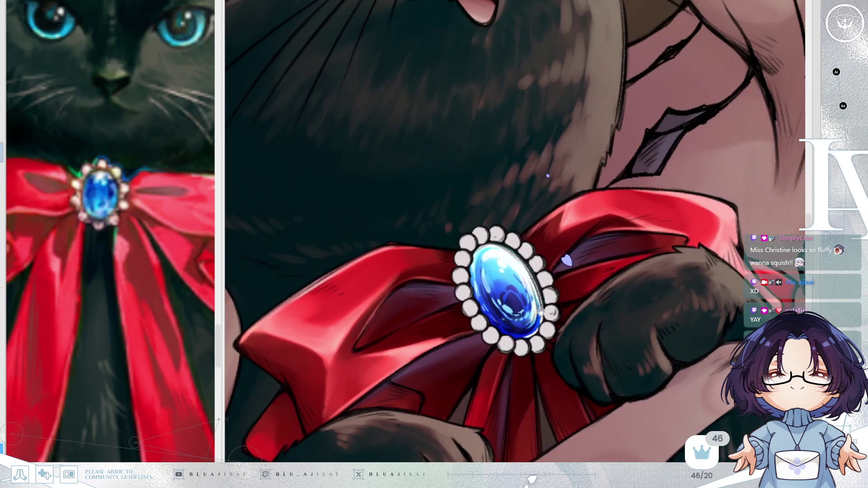
Select the blue brooch together with its white pearl border
left_click_drag(540, 311, 543, 301)
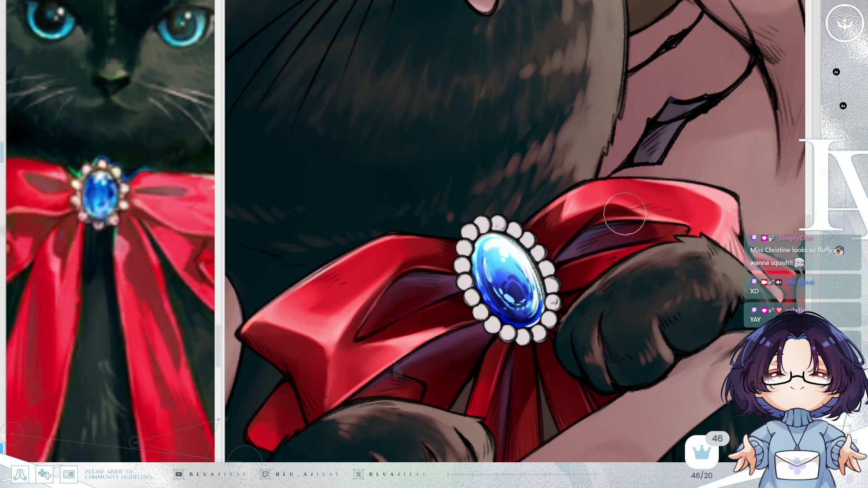
left_click(505, 269)
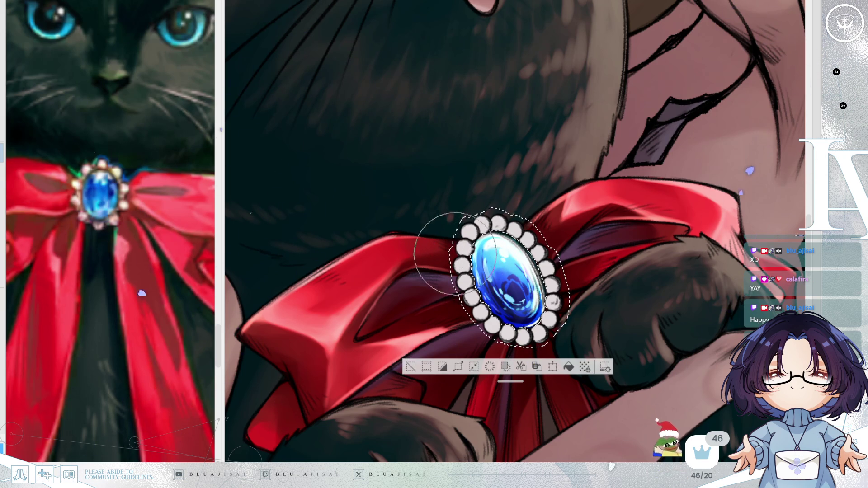
key("h")
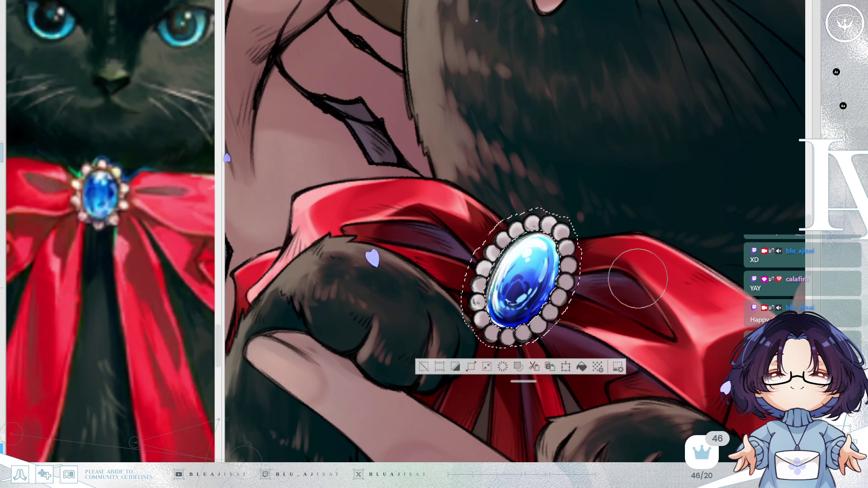
left_click_drag(638, 278, 622, 233)
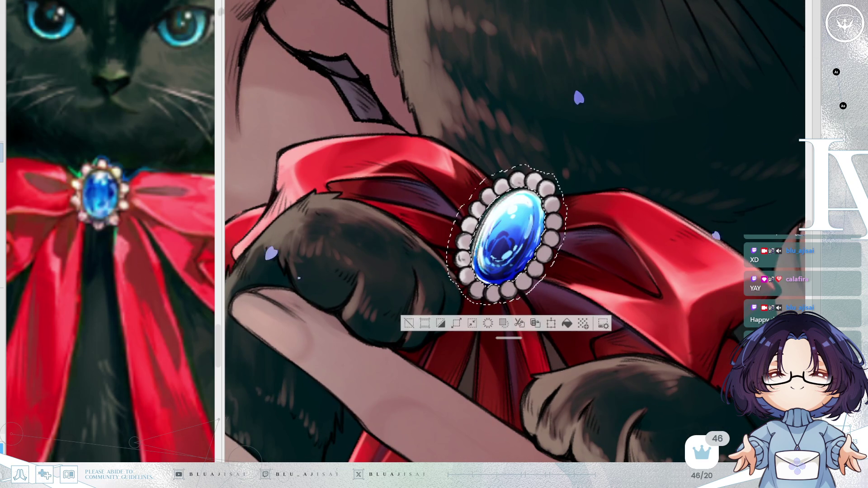
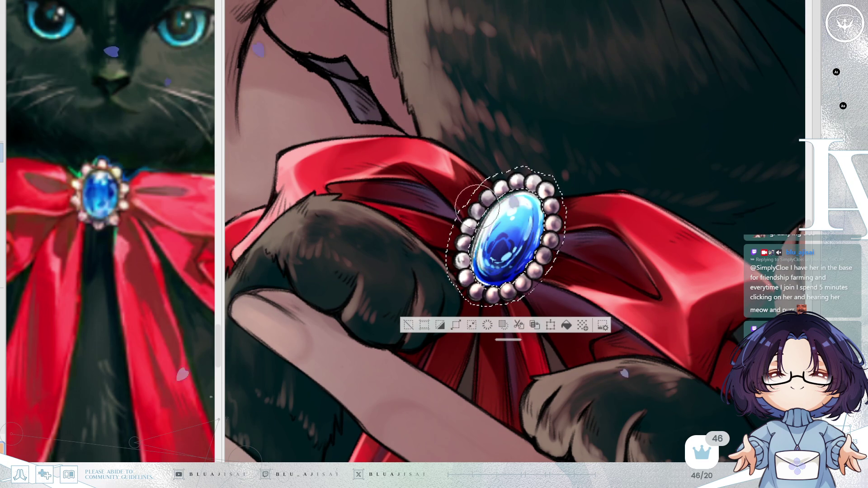
Pan over the cat's face and red bow, then fit the whole illustration to the window
scroll(486, 197, "down", 10)
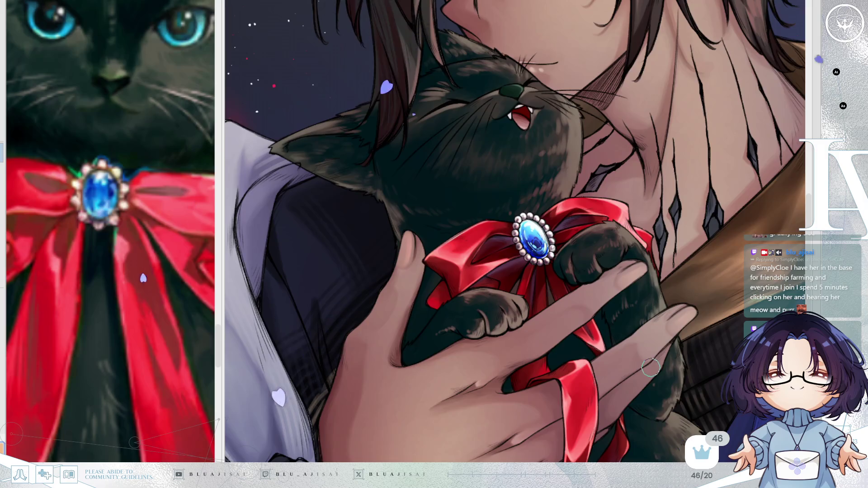
scroll(670, 283, "up", 5)
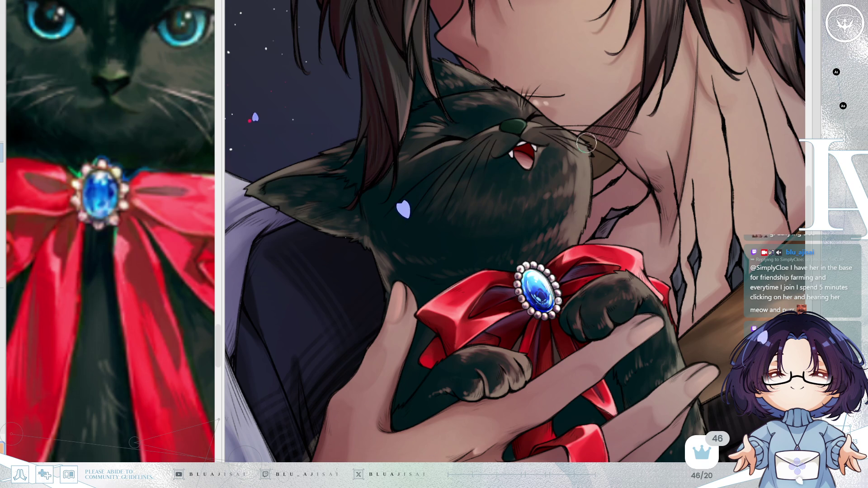
left_click_drag(644, 160, 626, 107)
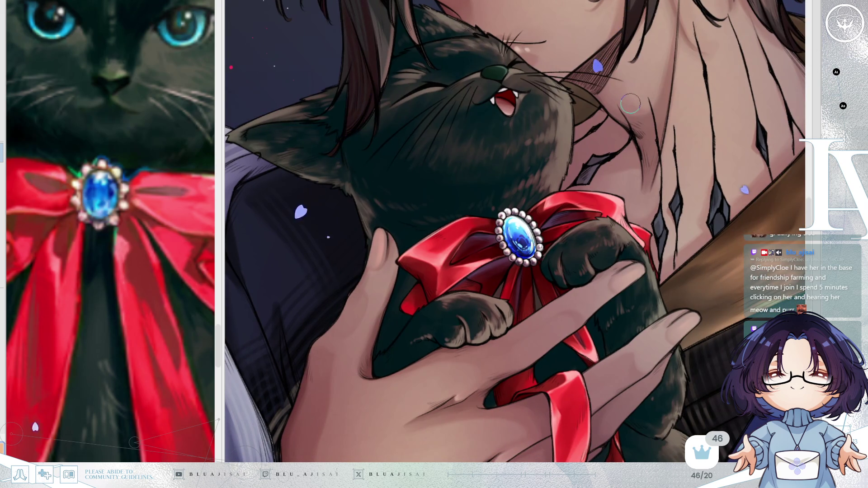
mouse_move(664, 144)
left_mouse_down()
mouse_move(635, 88)
mouse_move(626, 34)
mouse_move(640, 145)
left_mouse_up()
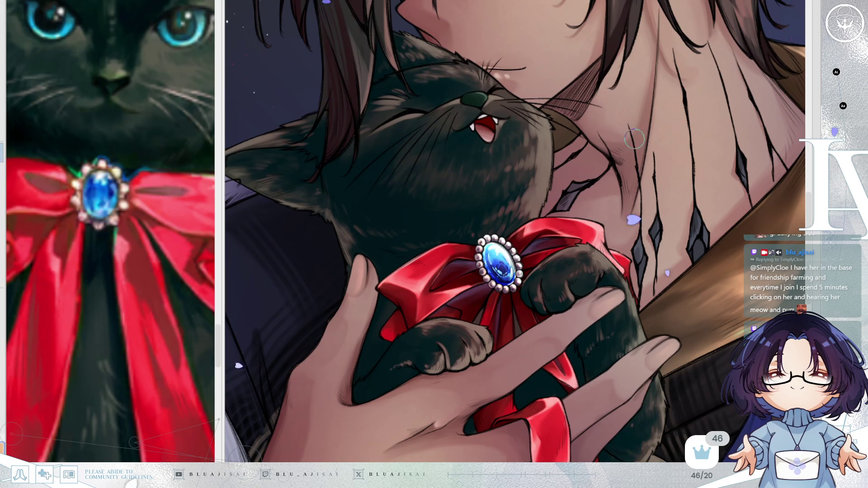
left_click_drag(660, 164, 654, 128)
key("ctrl+0")
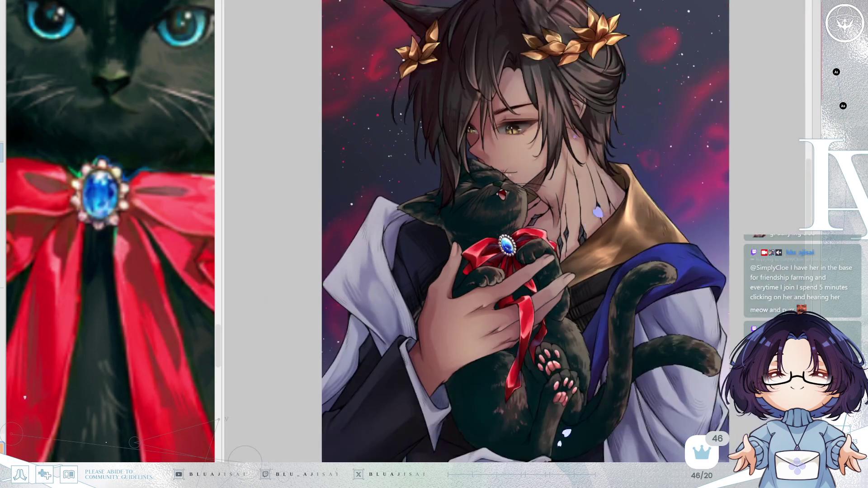
left_click_drag(745, 181, 728, 149)
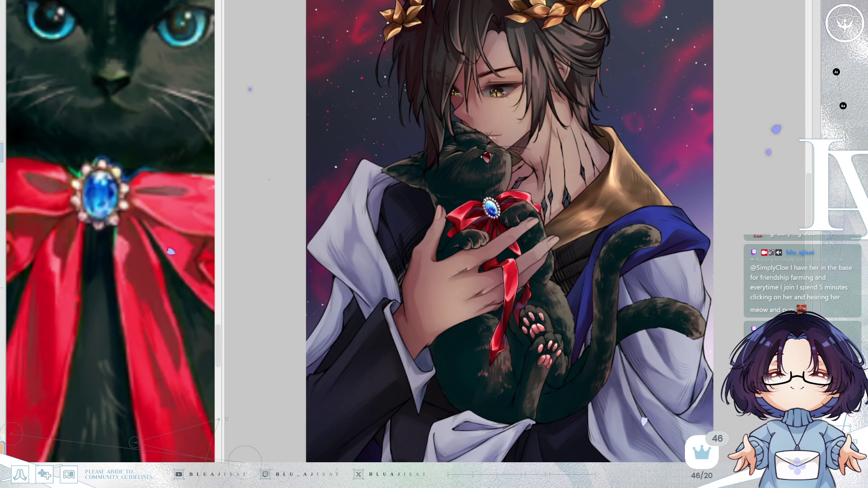
key("ctrl+plus")
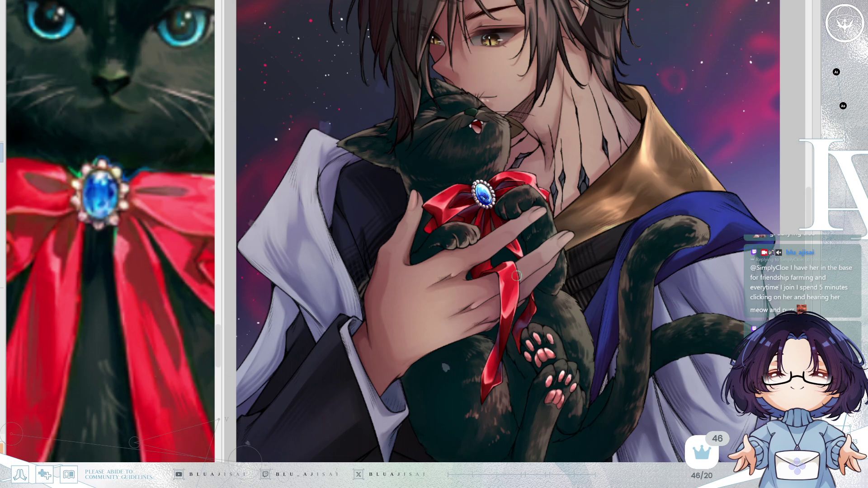
Zoom in on the cat's head and darken the shading on its ear
scroll(431, 182, "up", 5)
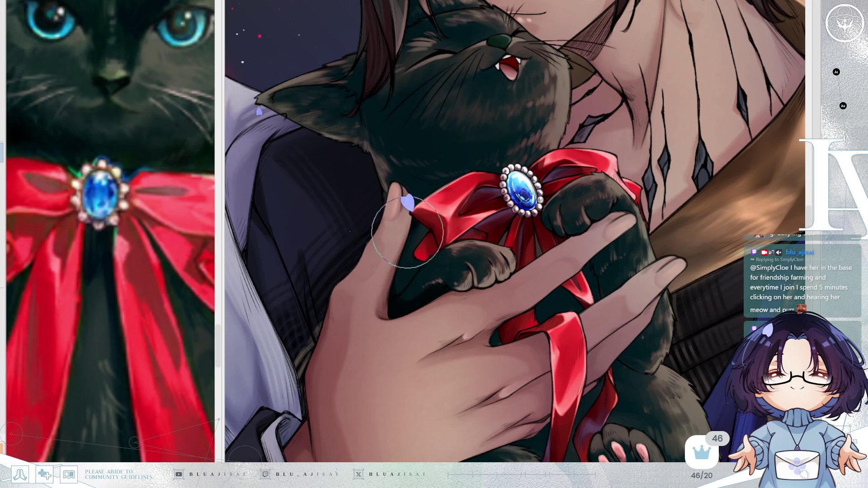
left_click_drag(625, 170, 597, 119)
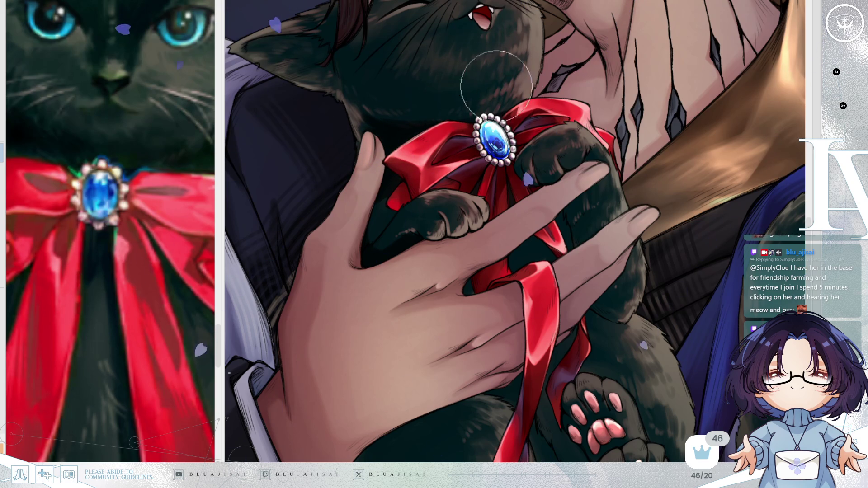
scroll(498, 101, "up", 1)
scroll(483, 102, "up", 1)
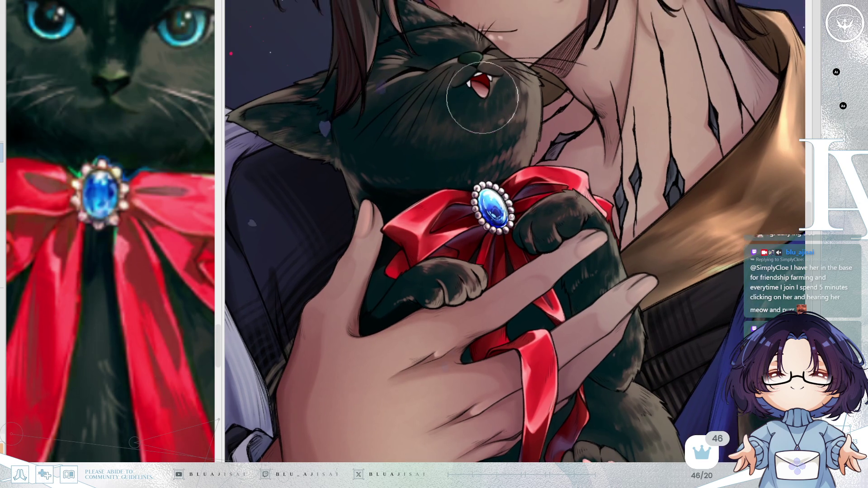
scroll(482, 103, "up", 1)
scroll(452, 172, "up", 1)
scroll(420, 184, "up", 1)
mouse_move(327, 234)
left_mouse_down()
mouse_move(291, 243)
mouse_move(345, 237)
mouse_move(294, 249)
mouse_move(309, 266)
mouse_move(333, 229)
mouse_move(350, 236)
left_mouse_up()
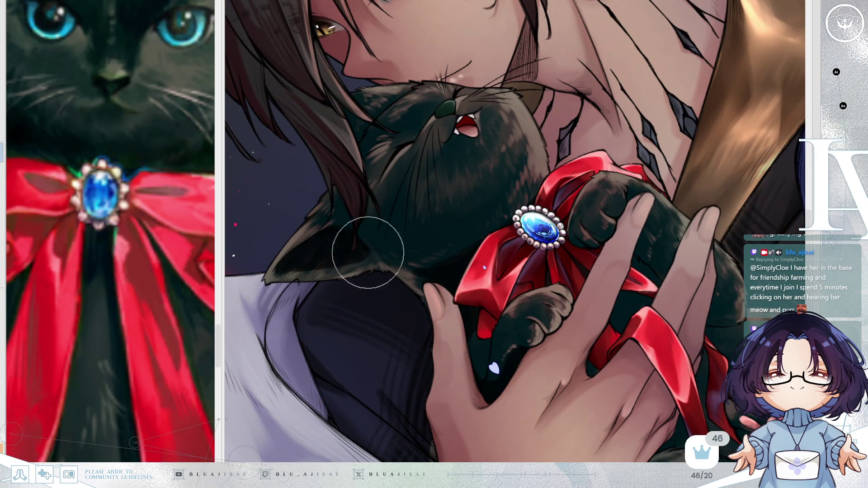
Shade the fur on the cat's neck, then frame its paws and ribbon
scroll(367, 252, "down", 2)
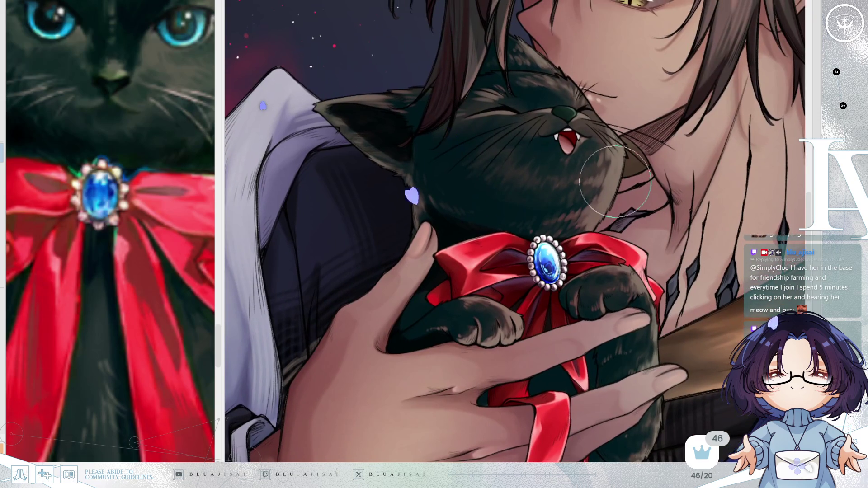
scroll(615, 182, "down", 1)
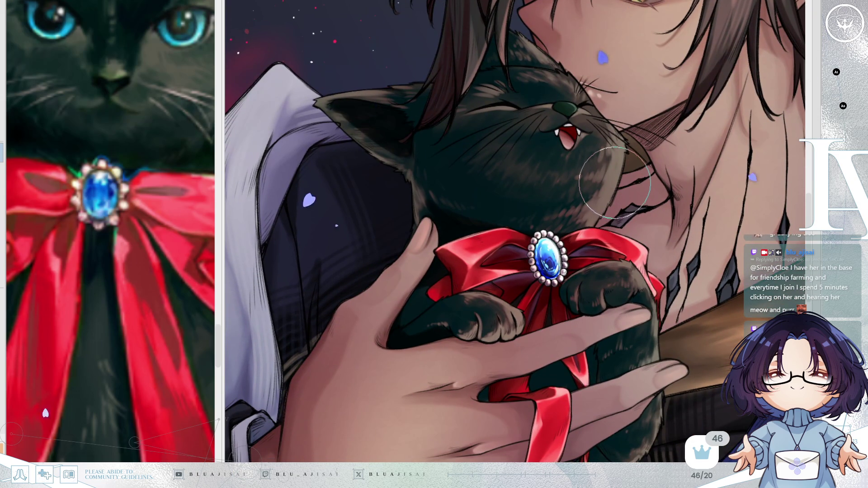
mouse_move(436, 188)
left_mouse_down()
mouse_move(523, 223)
mouse_move(514, 221)
mouse_move(520, 199)
mouse_move(545, 203)
mouse_move(562, 229)
left_mouse_up()
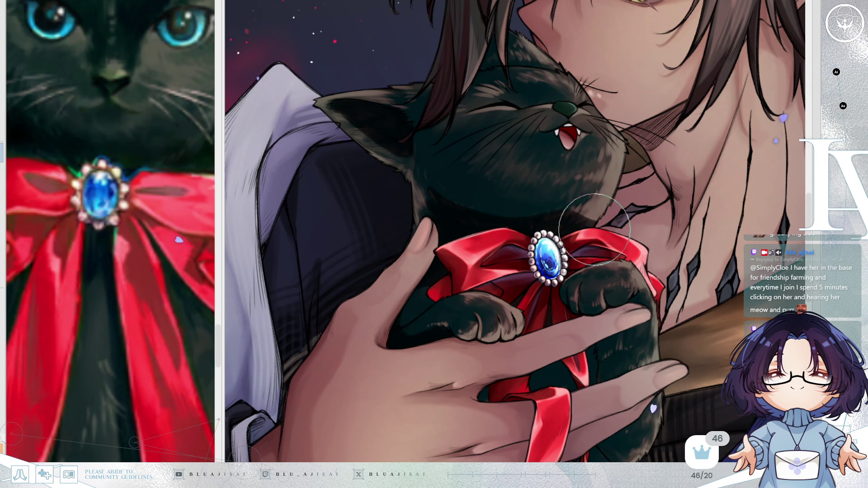
left_click_drag(638, 256, 638, 131)
scroll(641, 174, "down", 2)
scroll(616, 195, "up", 2)
left_click_drag(616, 196, 595, 178)
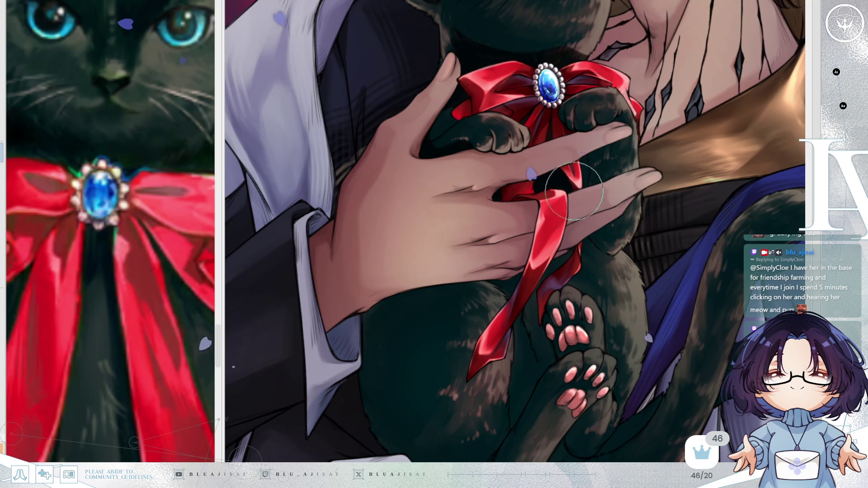
Tilt the canvas view back and forth, then flip it horizontally to check the paws
left_click_drag(598, 170, 586, 211)
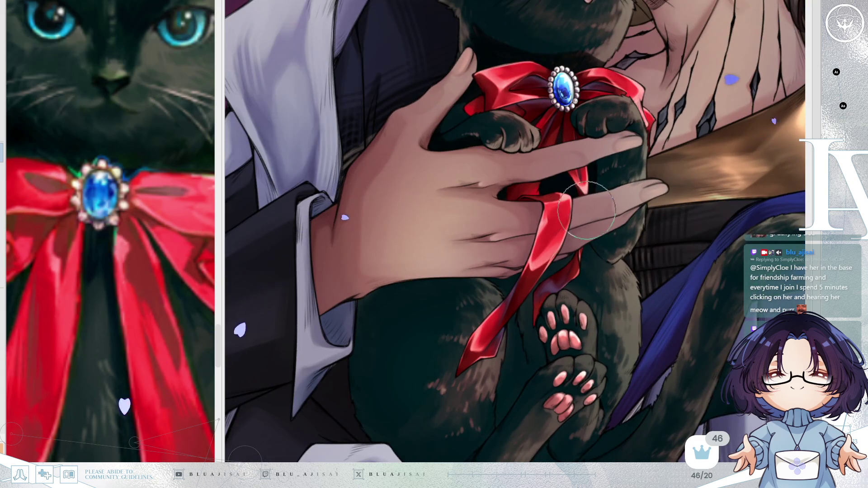
scroll(586, 212, "down", 2)
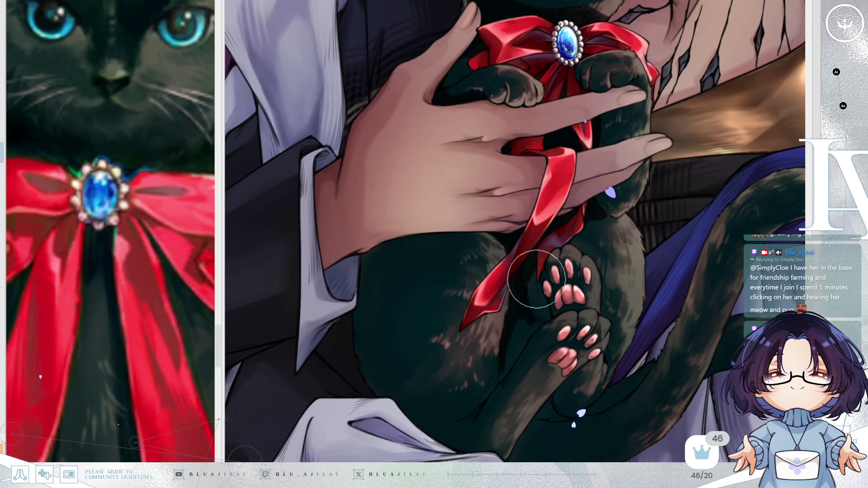
key("Delete")
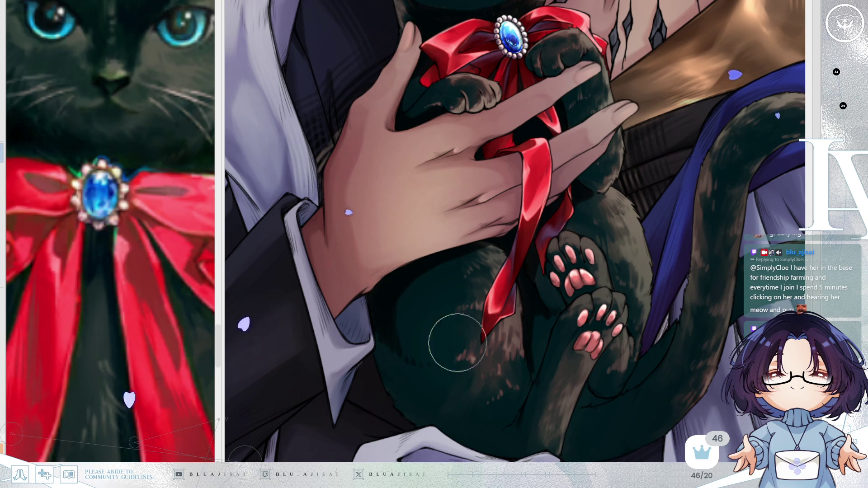
key("asciicircum")
key("asciicircum")
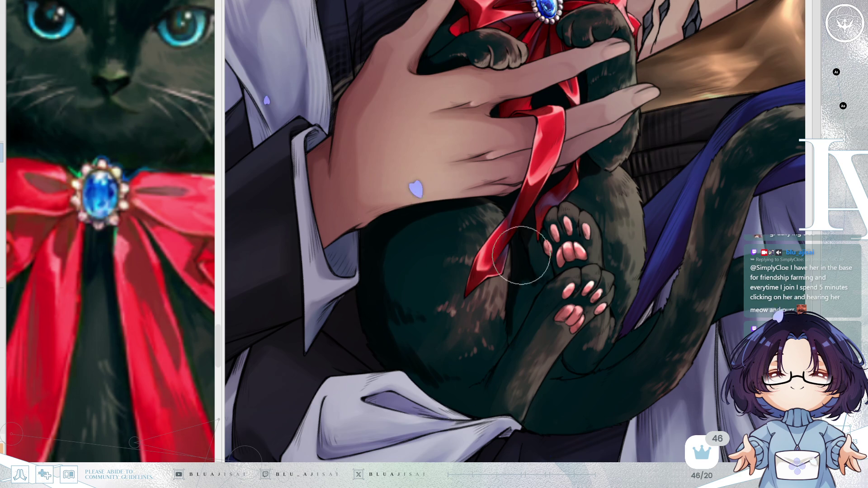
key("h")
scroll(670, 198, "down", 1)
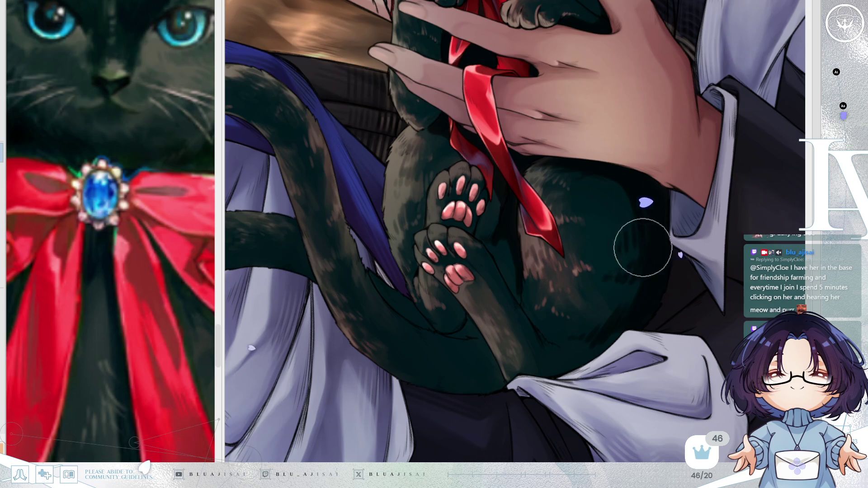
key("h")
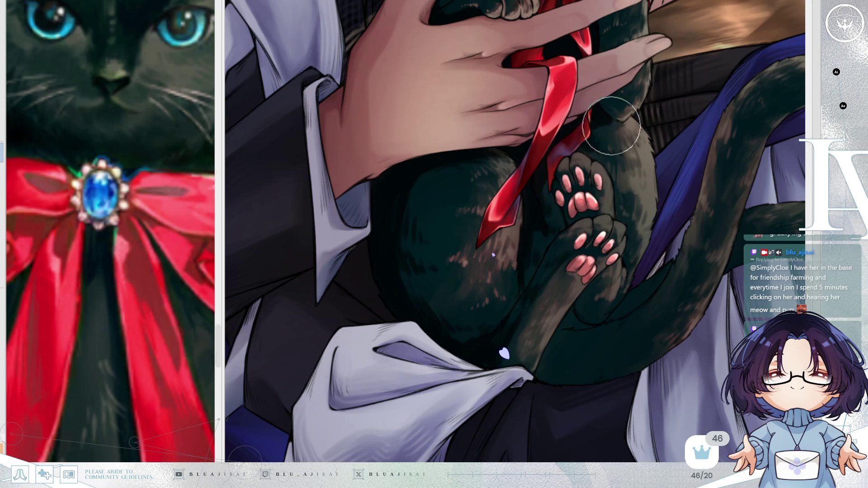
scroll(657, 151, "down", 2)
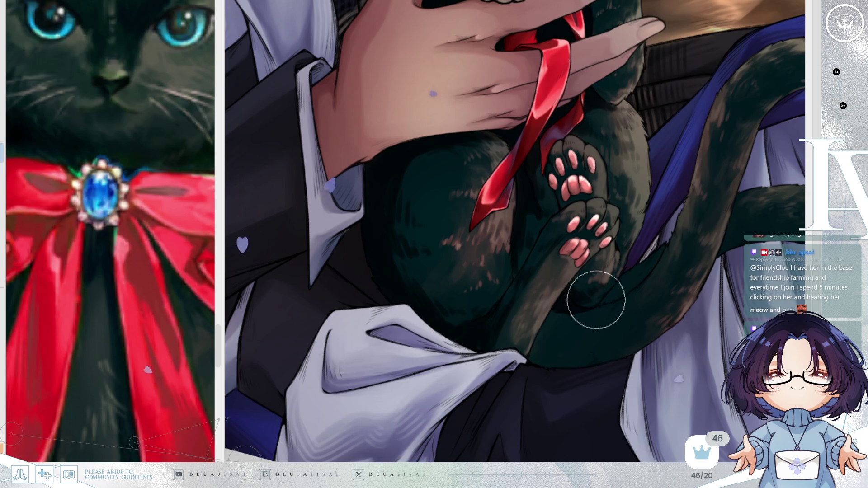
mouse_move(617, 295)
left_mouse_down()
mouse_move(668, 248)
mouse_move(601, 285)
mouse_move(574, 252)
mouse_move(542, 271)
left_mouse_up()
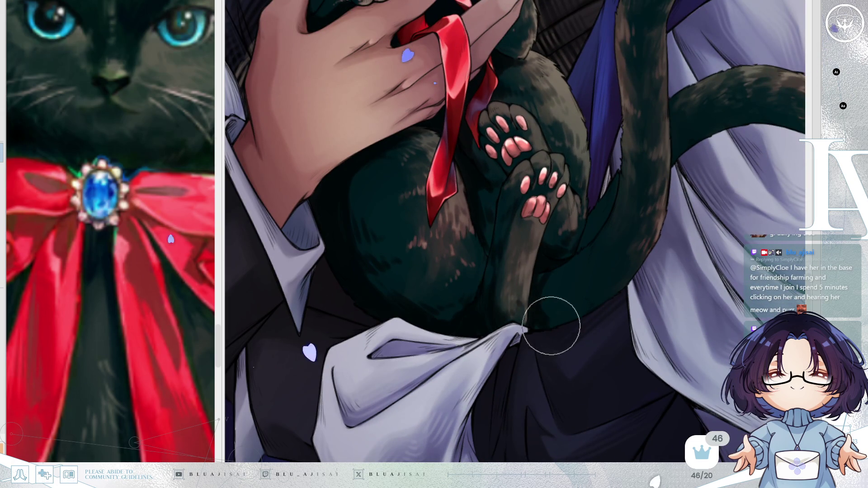
mouse_move(539, 297)
left_mouse_down()
mouse_move(574, 294)
mouse_move(581, 258)
mouse_move(576, 266)
left_mouse_up()
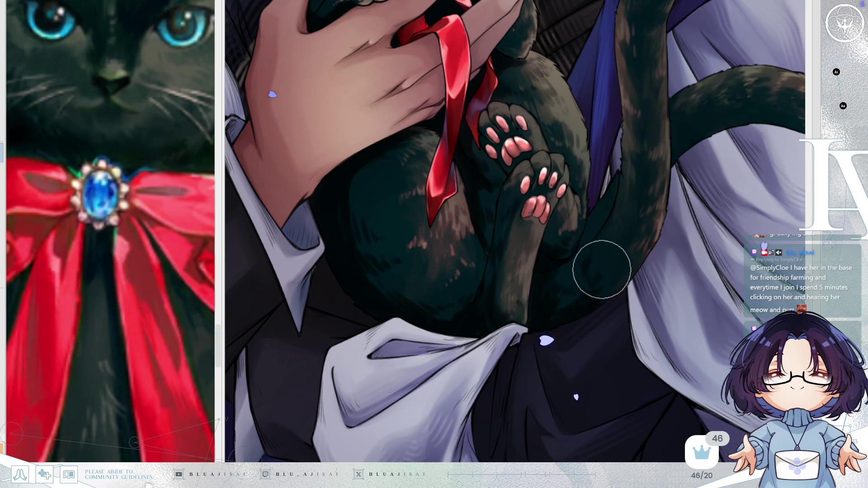
key("minus")
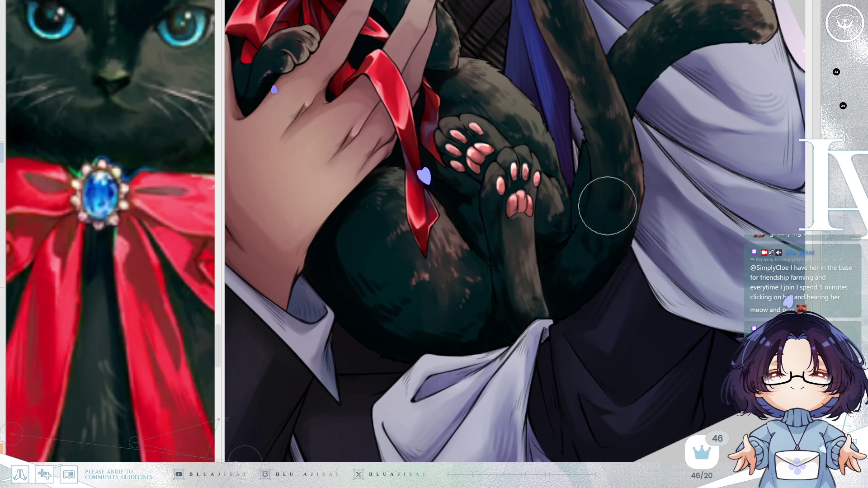
mouse_move(636, 185)
left_mouse_down()
mouse_move(694, 209)
mouse_move(645, 235)
left_mouse_up()
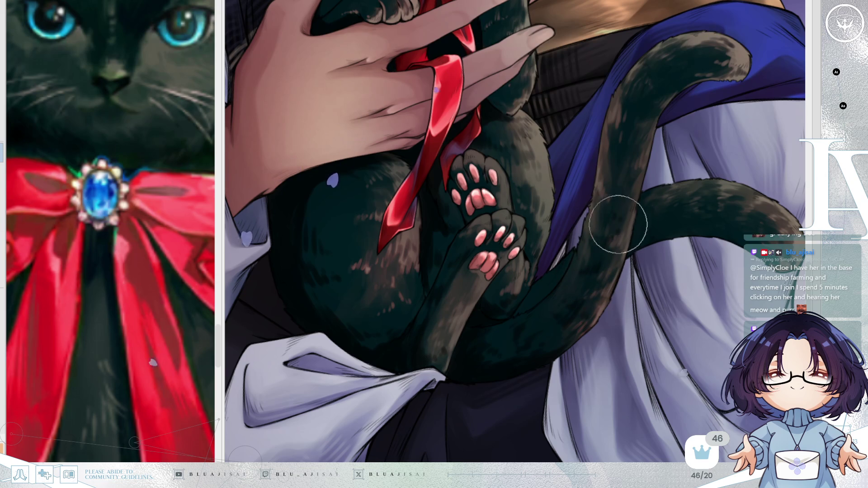
scroll(687, 226, "down", 5)
scroll(642, 240, "up", 4)
scroll(610, 221, "down", 1)
scroll(609, 220, "down", 2)
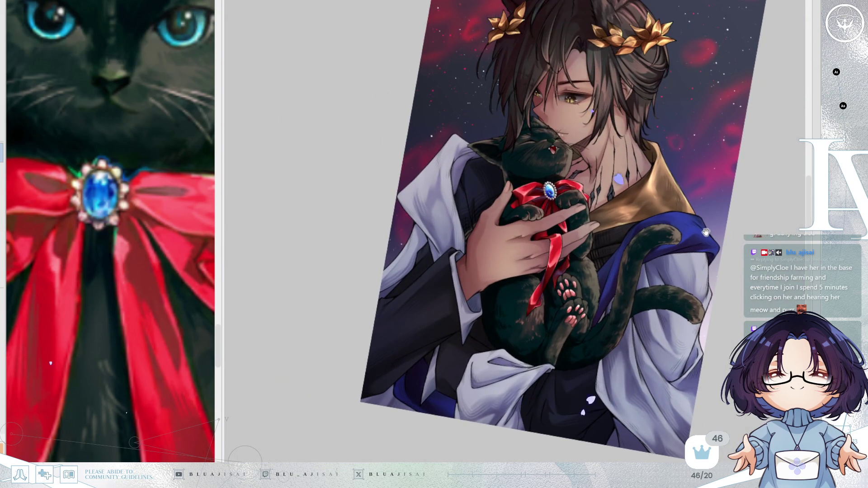
scroll(662, 221, "up", 3)
scroll(642, 226, "up", 3)
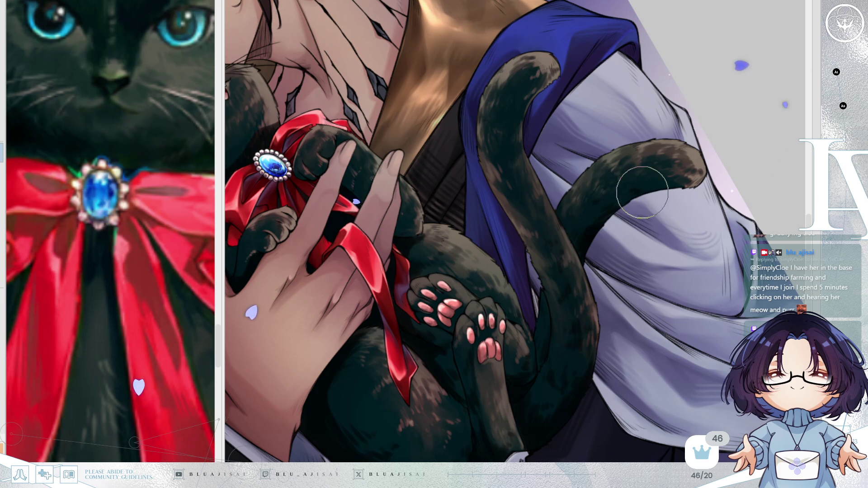
scroll(661, 173, "down", 3)
scroll(633, 279, "up", 2)
key("minus")
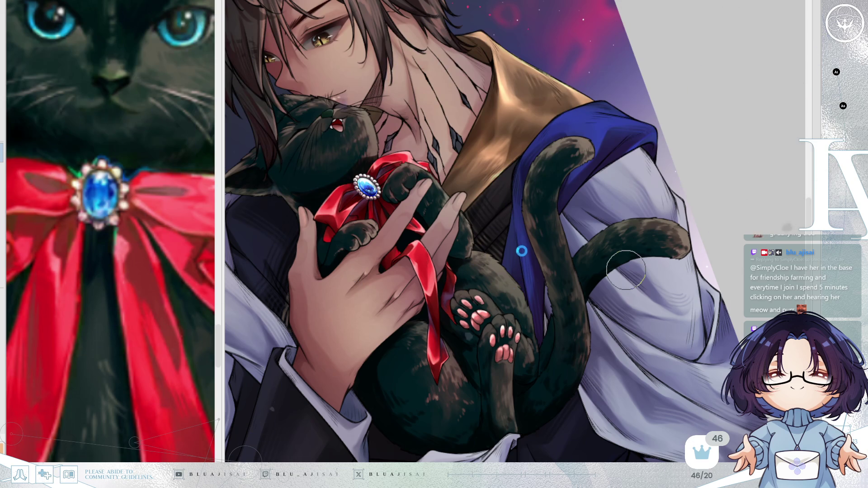
left_click_drag(527, 266, 489, 280)
scroll(489, 281, "up", 5)
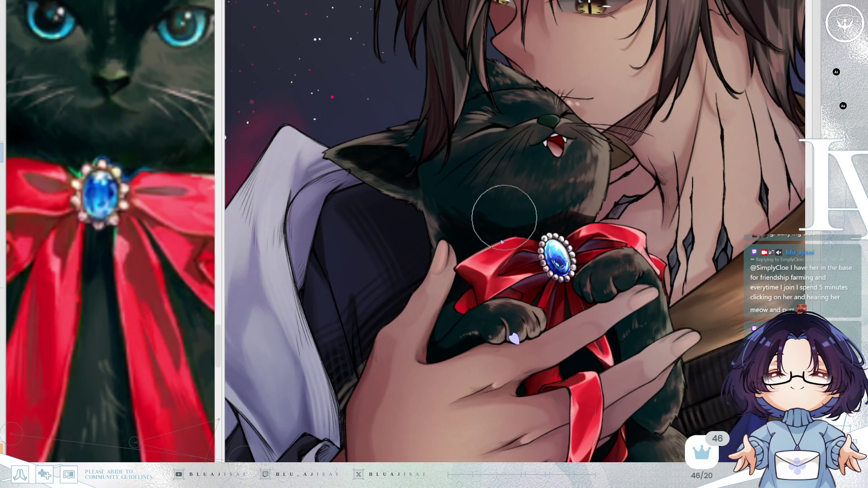
left_click_drag(557, 260, 566, 280)
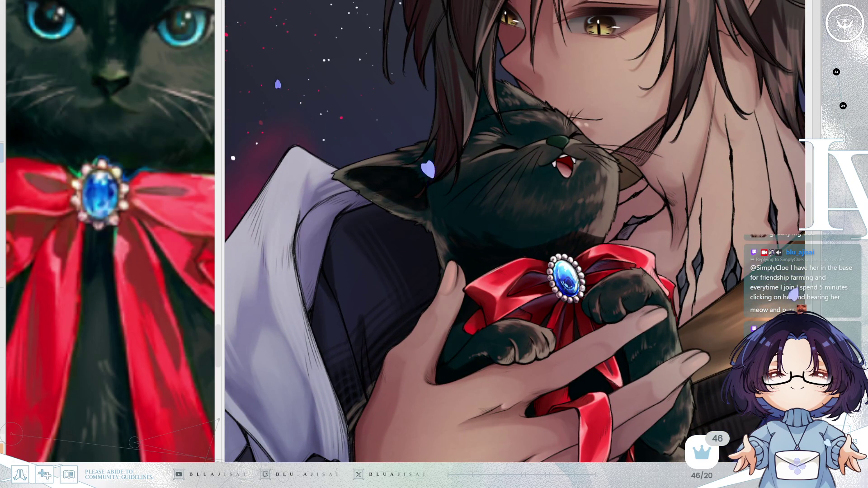
left_click_drag(556, 226, 576, 222)
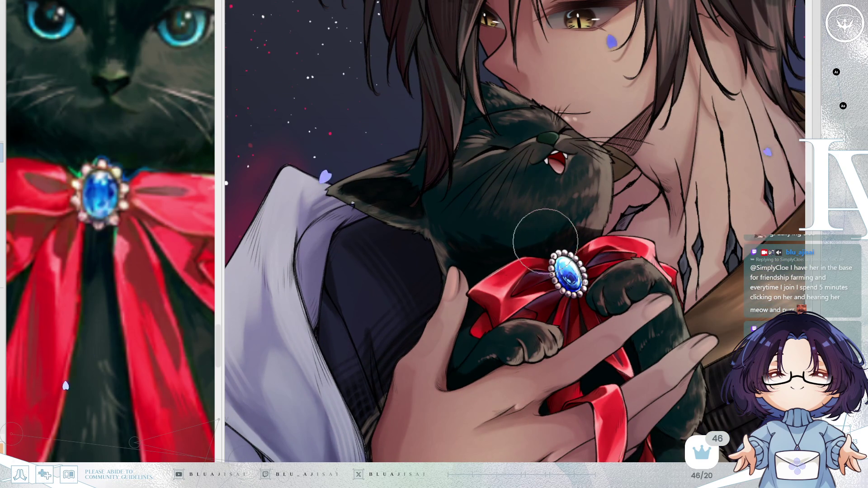
key("[")
scroll(584, 187, "up", 1)
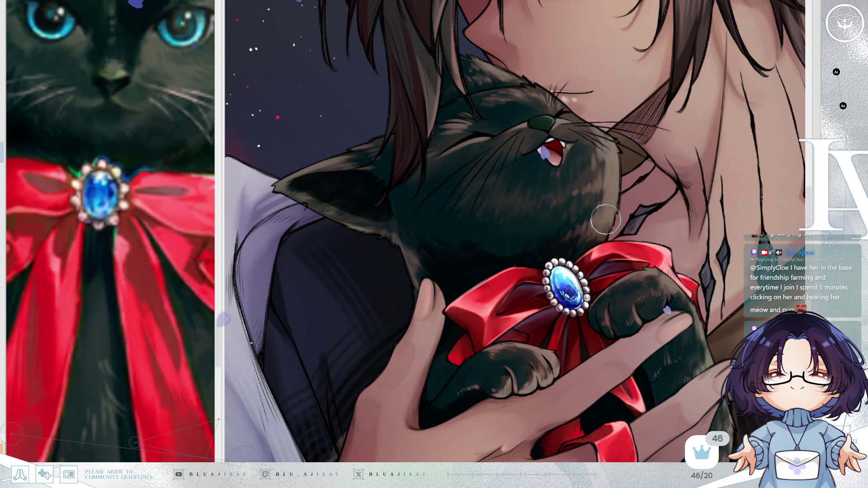
key("^")
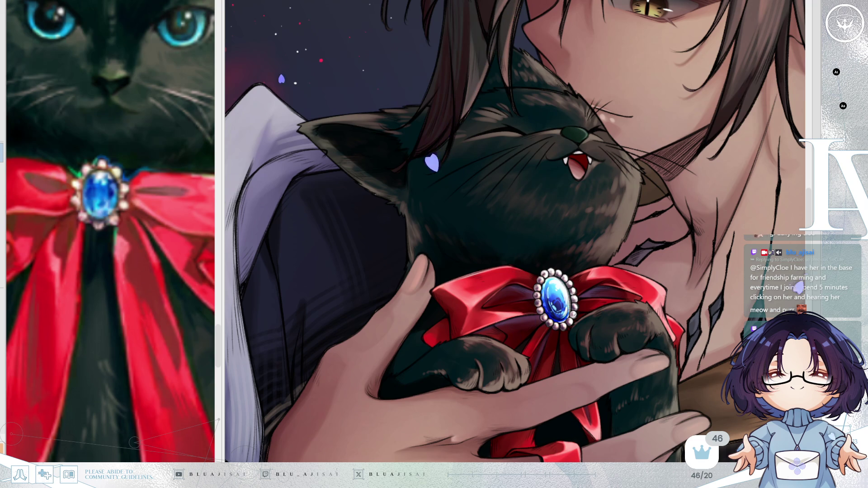
scroll(473, 197, "up", 3)
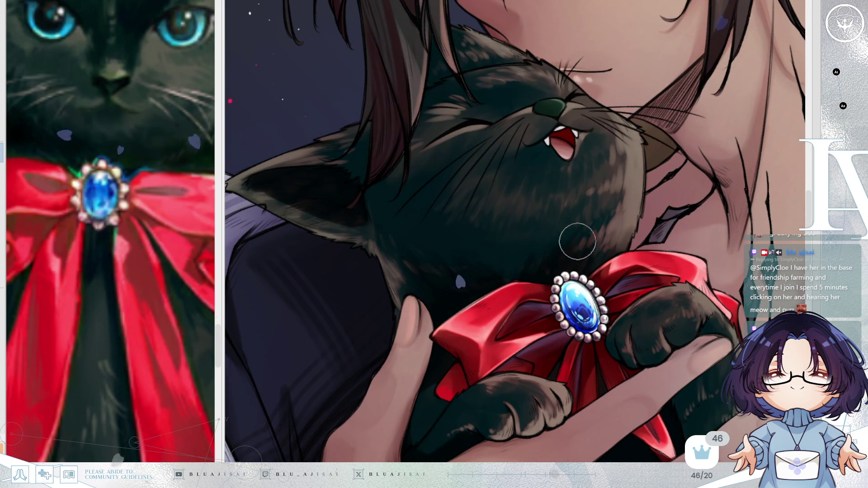
key("asciicircum")
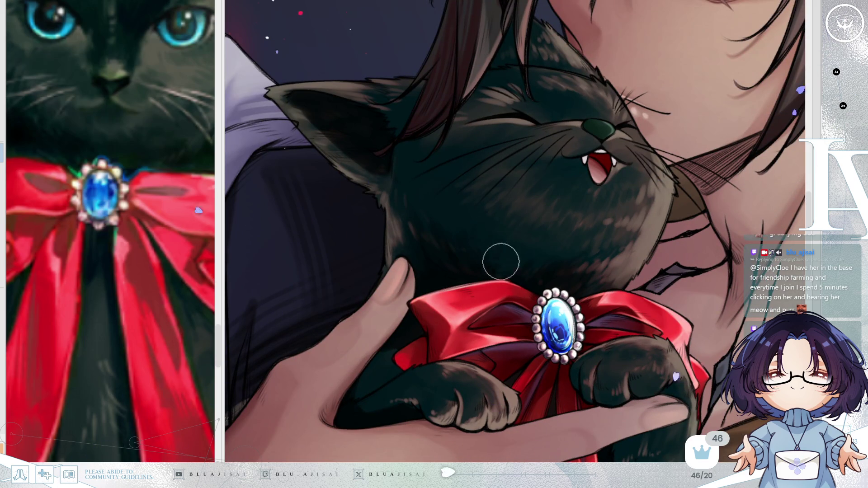
key("minus")
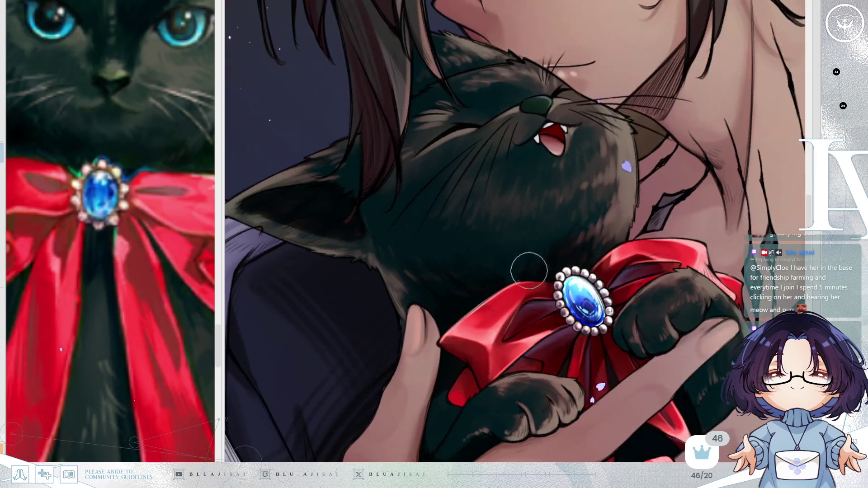
mouse_move(518, 212)
left_mouse_down()
mouse_move(571, 164)
mouse_move(420, 326)
mouse_move(508, 230)
mouse_move(444, 256)
left_mouse_up()
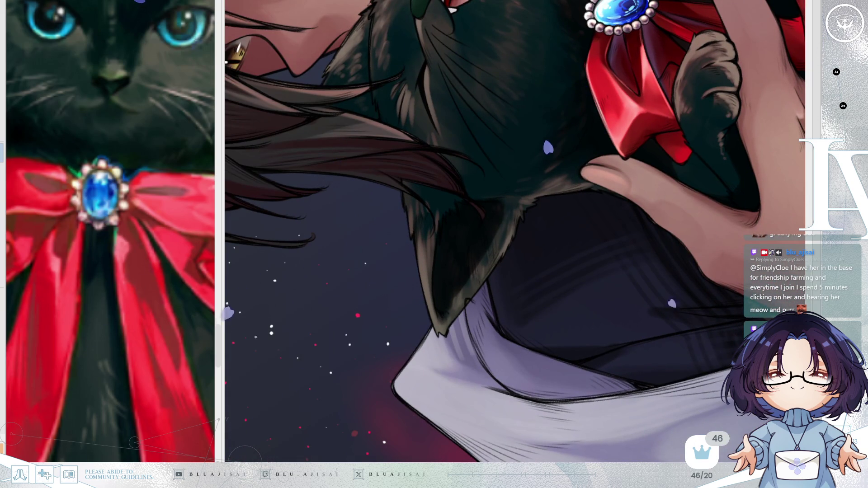
Rotate the view onto the cat's ear and darken its inner shading and base
key("asciicircum")
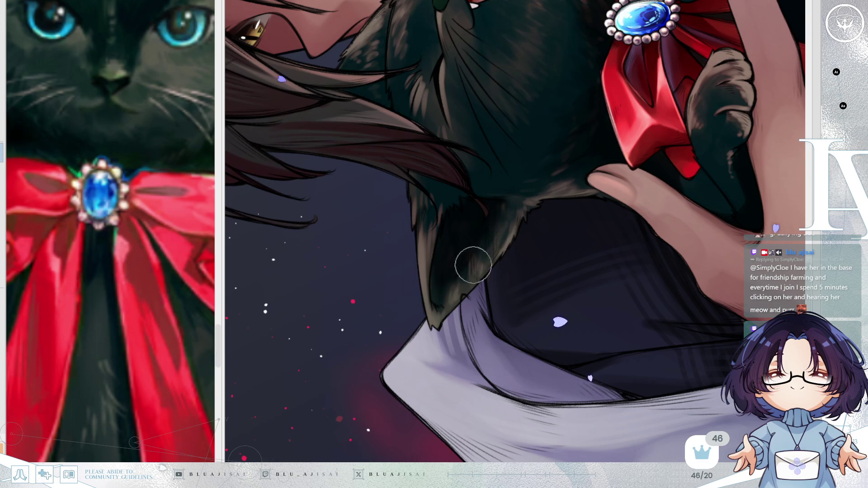
key("minus")
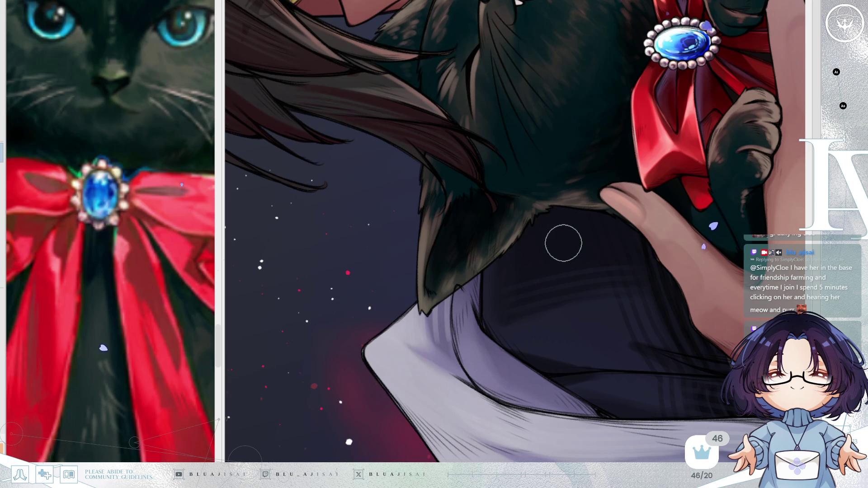
mouse_move(721, 181)
left_mouse_down()
mouse_move(692, 181)
mouse_move(536, 241)
mouse_move(527, 184)
left_mouse_up()
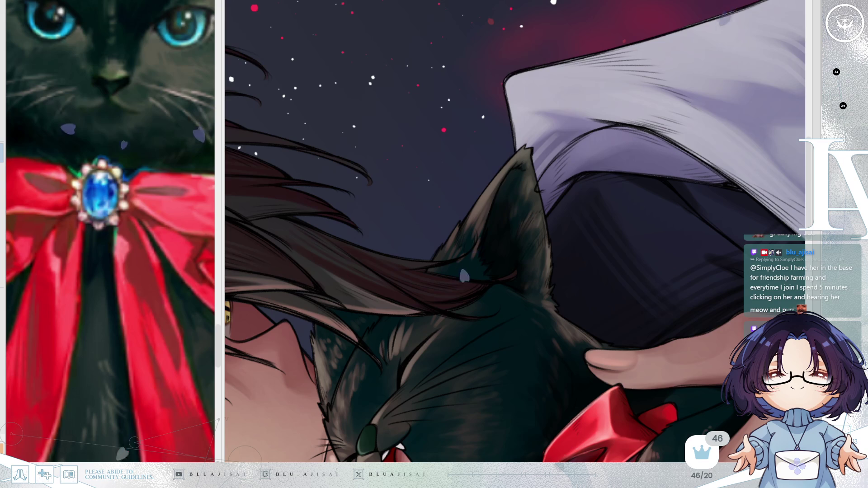
mouse_move(493, 215)
left_mouse_down()
mouse_move(513, 165)
mouse_move(500, 238)
mouse_move(527, 221)
mouse_move(538, 242)
mouse_move(529, 293)
left_mouse_up()
left_click_drag(483, 209, 464, 271)
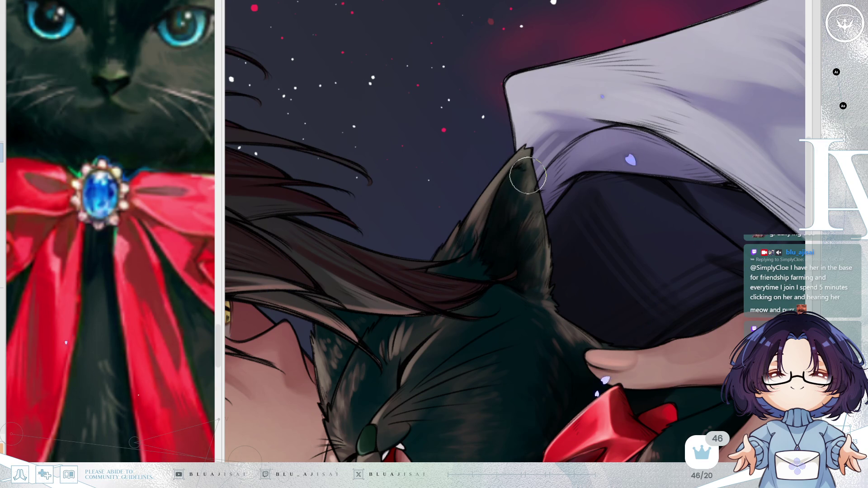
scroll(577, 181, "down", 10)
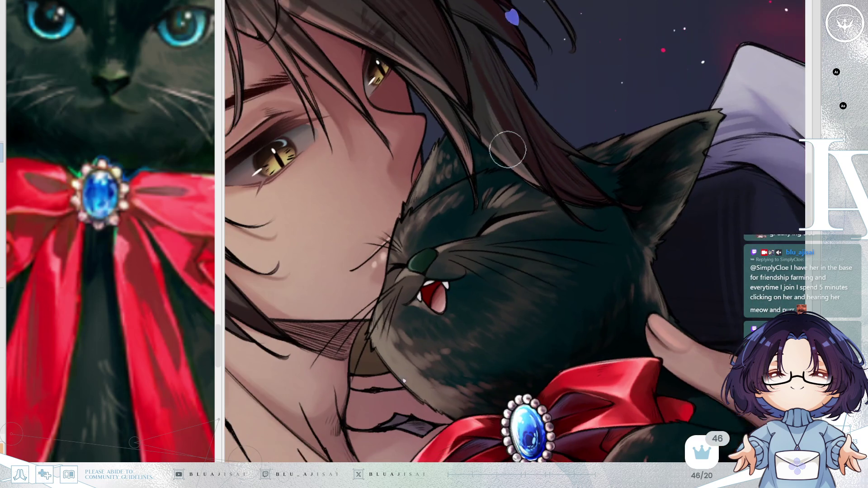
key("End")
key("Insert")
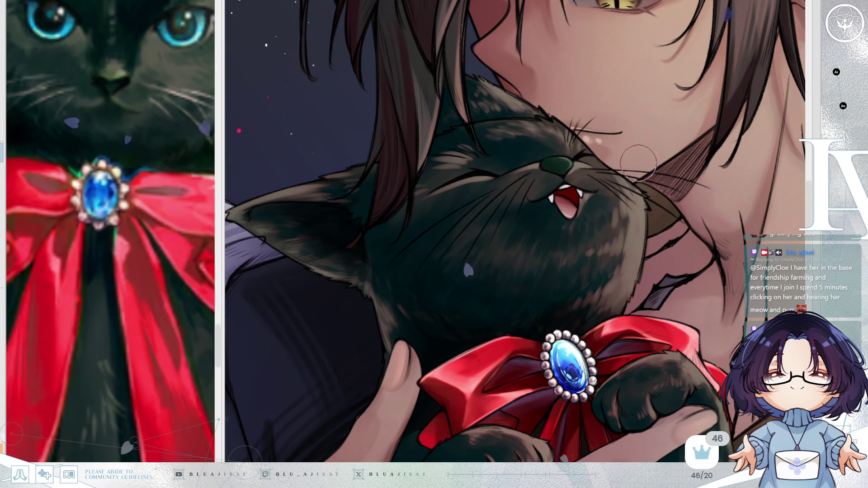
left_click_drag(614, 231, 605, 151)
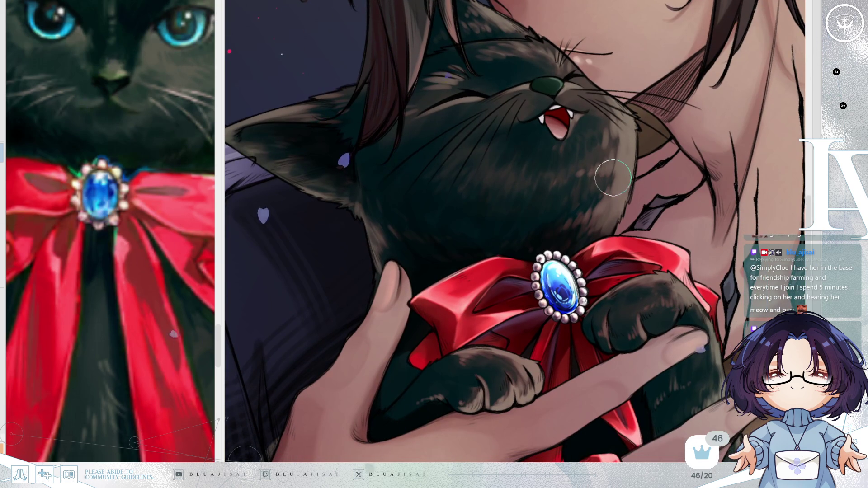
left_click_drag(616, 202, 607, 216)
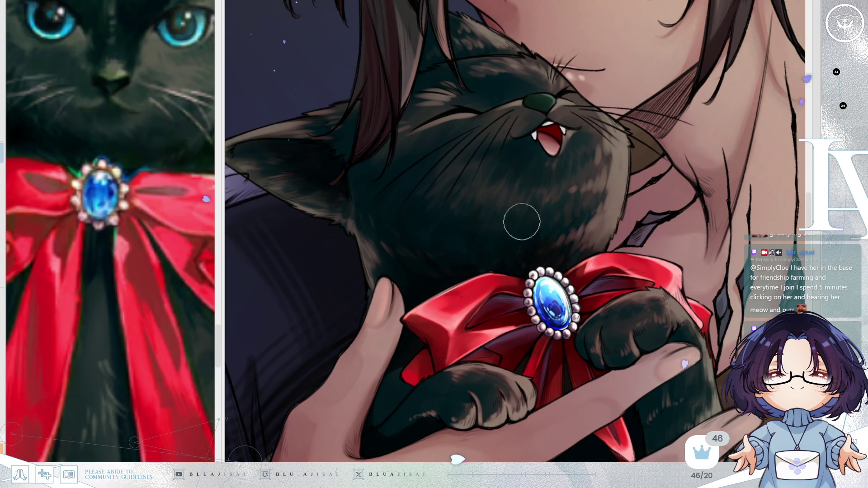
key("h")
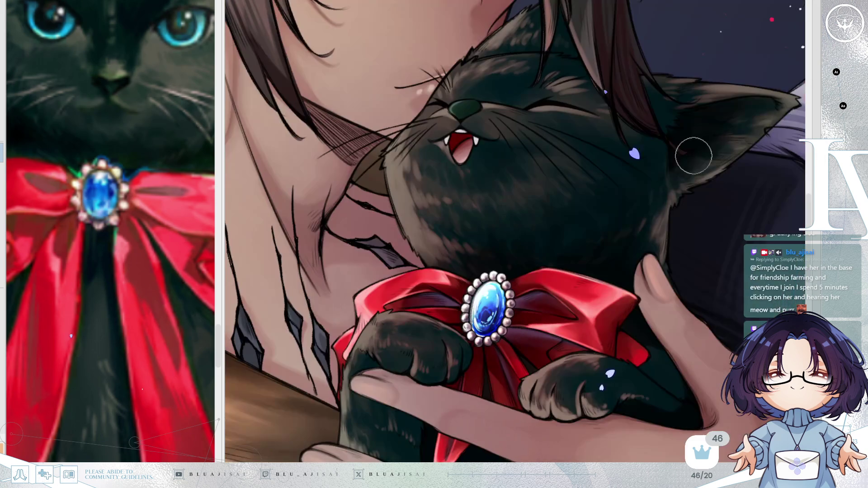
key("h")
left_click_drag(619, 219, 453, 286)
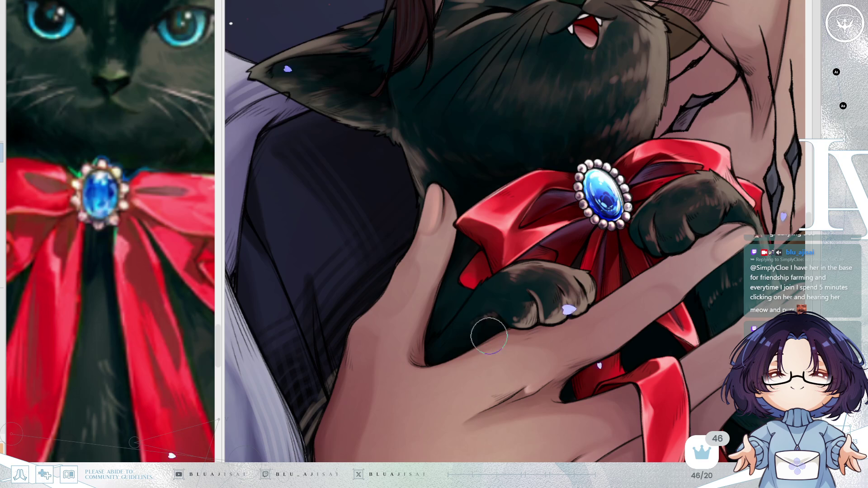
Rotate and mirror the view, then darken and smooth the shading on the cat's paw
key("End")
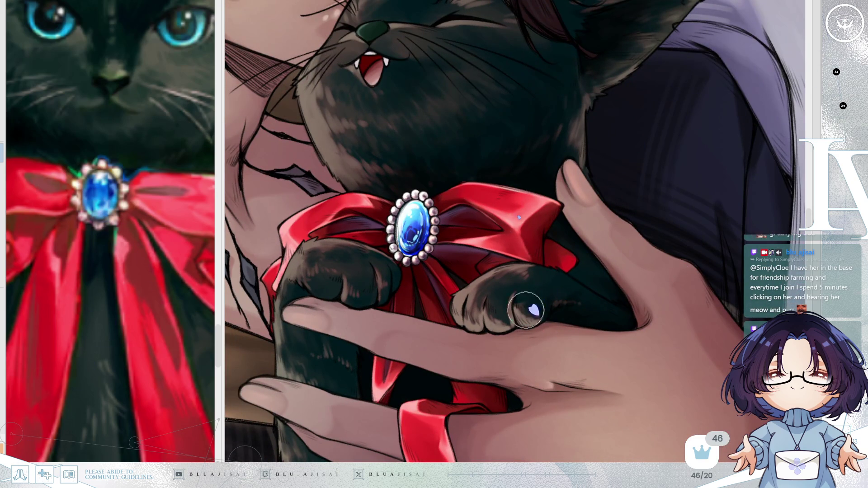
key("h")
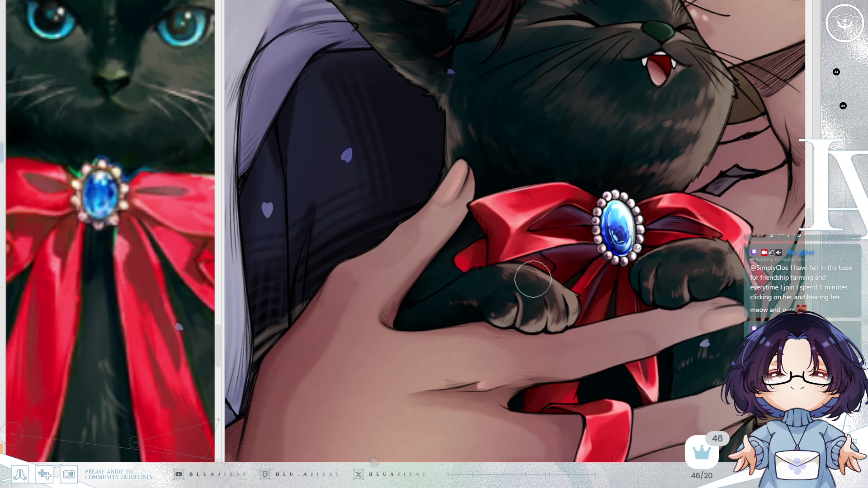
mouse_move(678, 192)
left_mouse_down()
mouse_move(571, 264)
mouse_move(645, 277)
left_mouse_up()
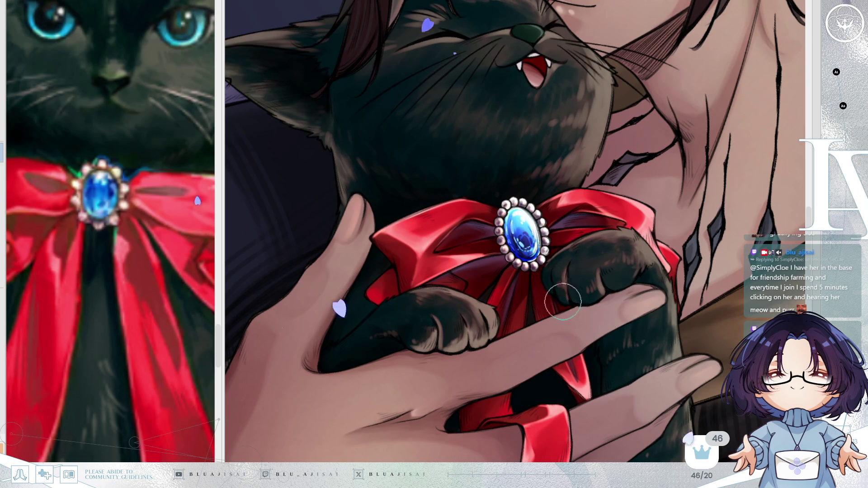
left_click_drag(624, 272, 606, 283)
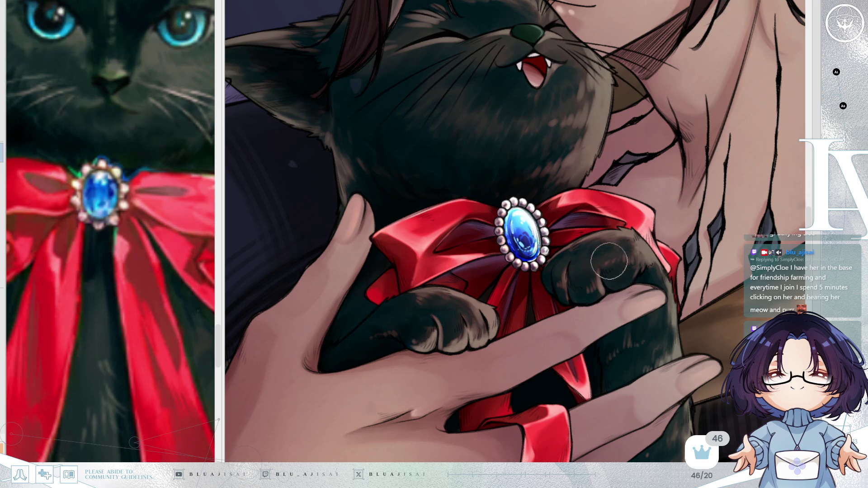
scroll(610, 257, "down", 3)
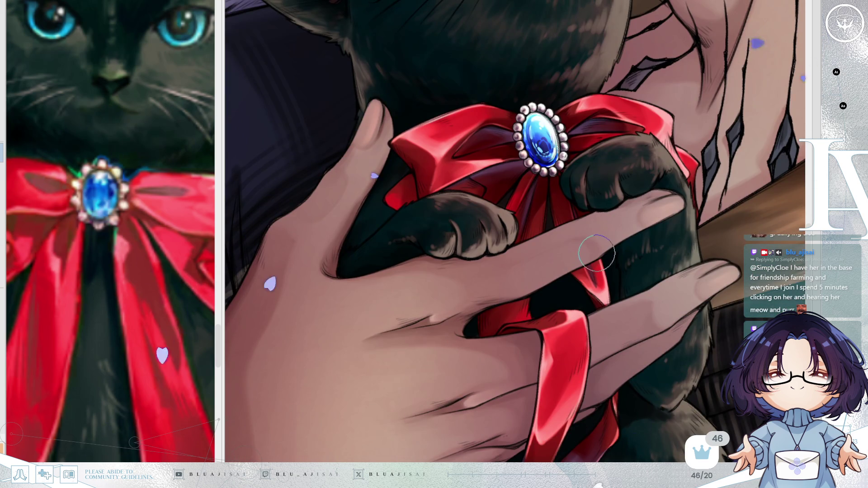
Frame the cat's body below the bow and paint faint dark fur strokes across it
key("asciicircum")
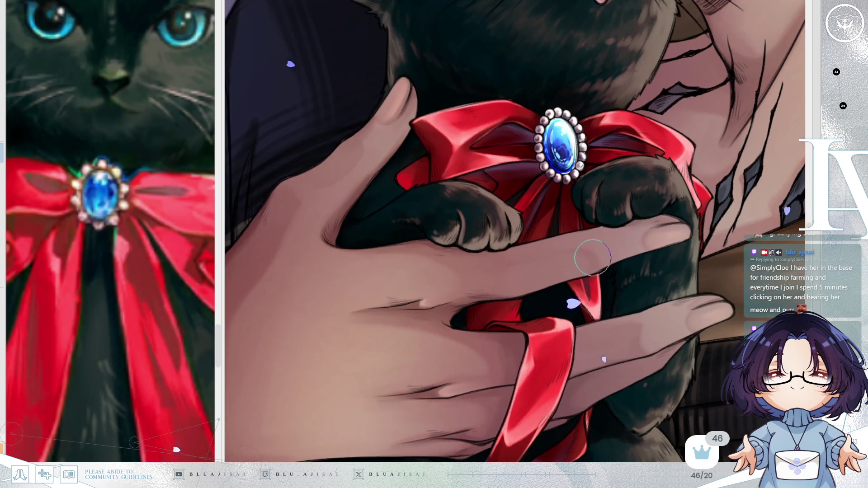
key("minus")
key("minus")
key("minus")
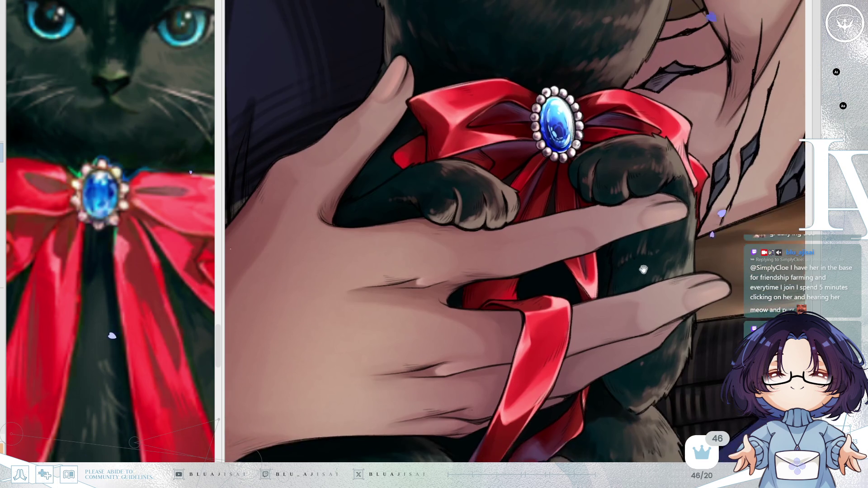
mouse_move(633, 306)
left_mouse_down()
mouse_move(642, 64)
mouse_move(539, 235)
left_mouse_up()
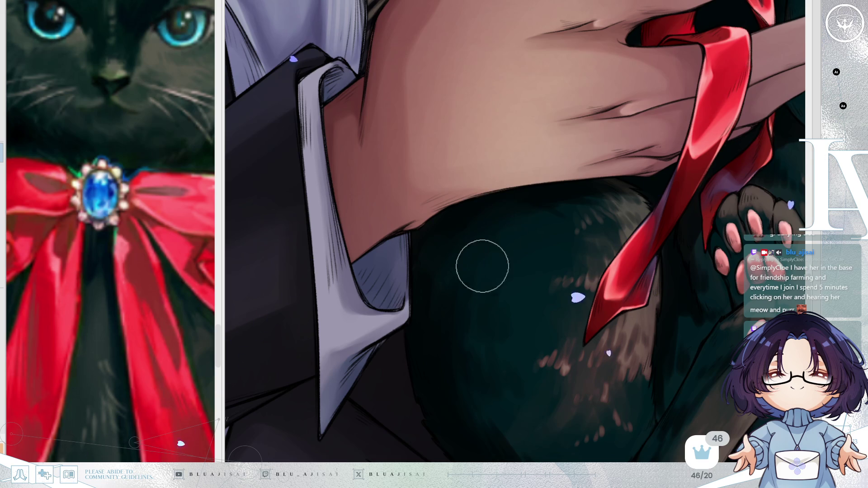
scroll(512, 264, "down", 3)
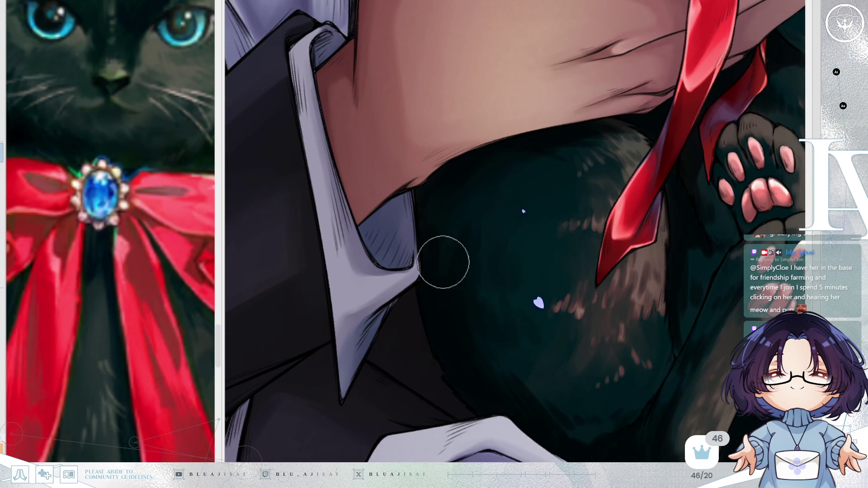
scroll(577, 287, "down", 3)
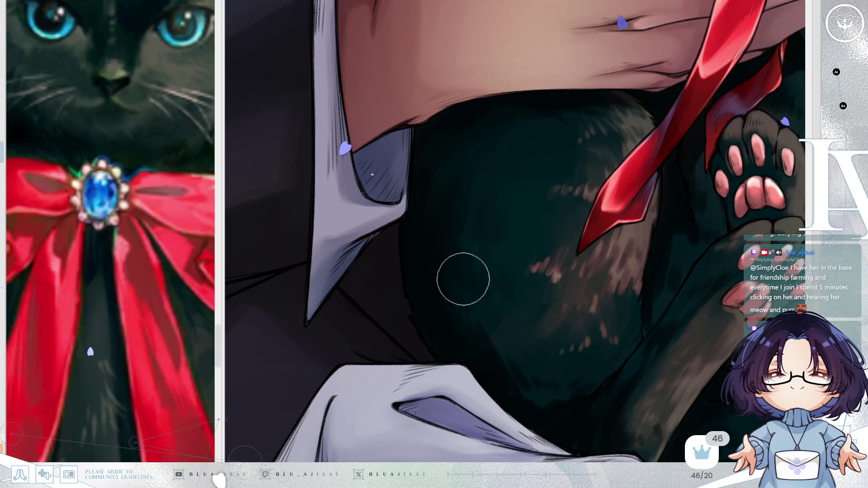
mouse_move(441, 263)
left_mouse_down()
mouse_move(475, 355)
mouse_move(483, 341)
mouse_move(531, 396)
left_mouse_up()
mouse_move(509, 337)
left_mouse_down()
mouse_move(539, 380)
mouse_move(564, 367)
left_mouse_up()
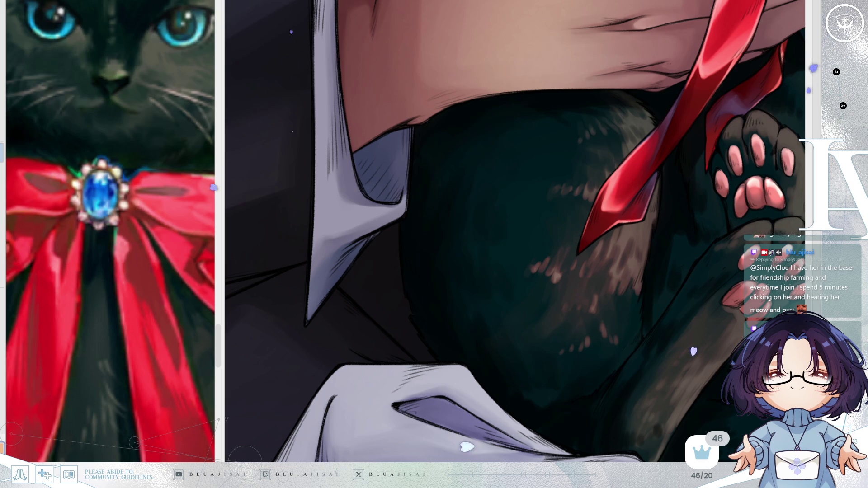
Turn and mirror the view to the paws, then repaint the shading between ribbon and paw
mouse_move(697, 184)
left_mouse_down()
mouse_move(568, 269)
mouse_move(497, 189)
left_mouse_up()
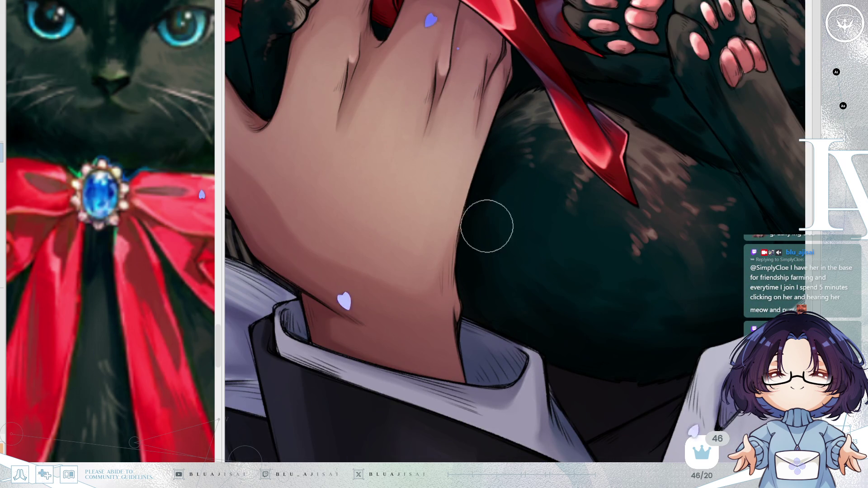
mouse_move(494, 184)
left_mouse_down()
mouse_move(701, 128)
mouse_move(551, 279)
left_mouse_up()
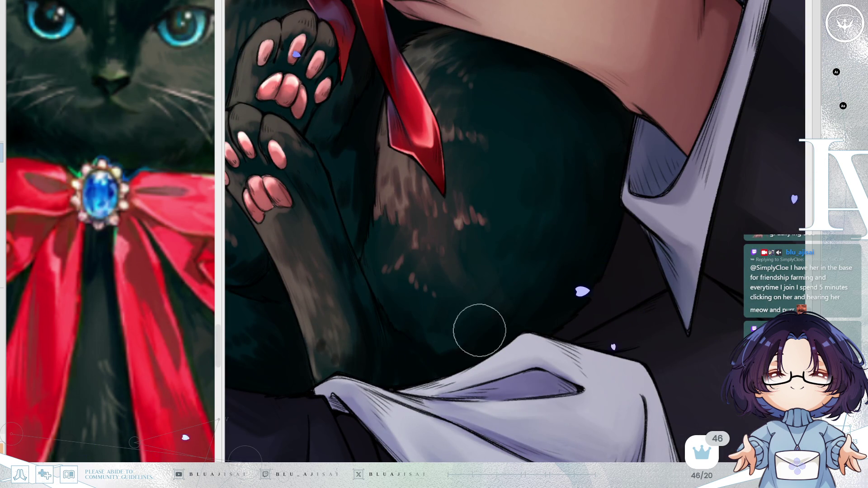
key("h")
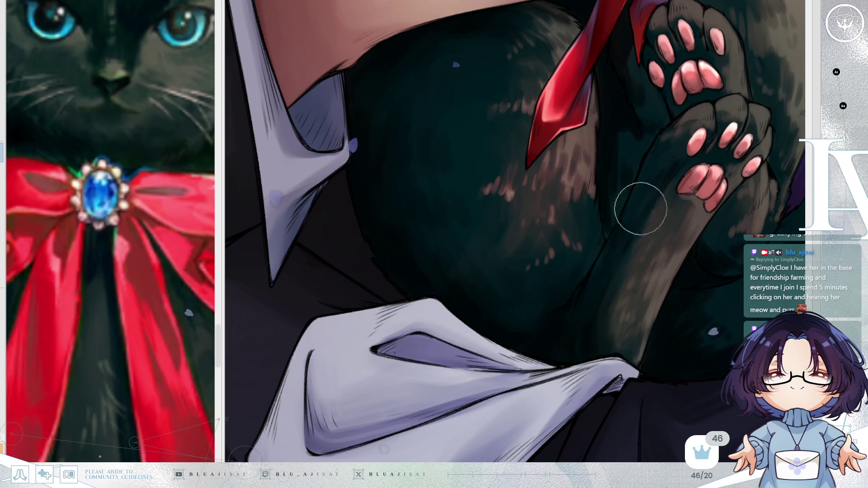
key("asciicircum")
scroll(653, 170, "up", 2)
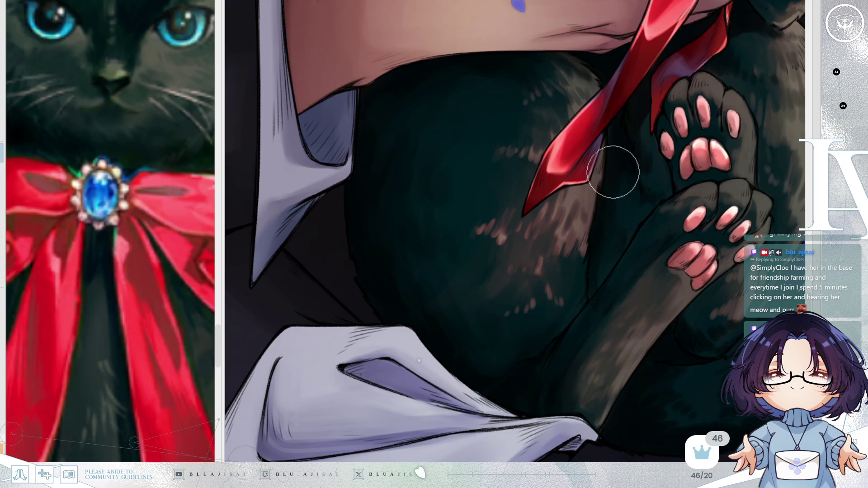
scroll(597, 272, "up", 3)
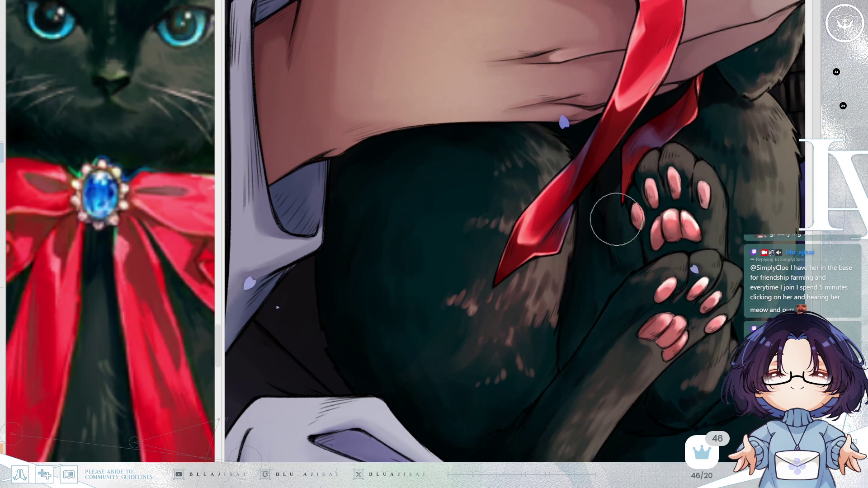
mouse_move(631, 251)
left_mouse_down()
mouse_move(617, 188)
mouse_move(611, 243)
left_mouse_up()
Flip the view back and forth and rotate it to check the hand, ribbon and lower paws
scroll(641, 180, "up", 5)
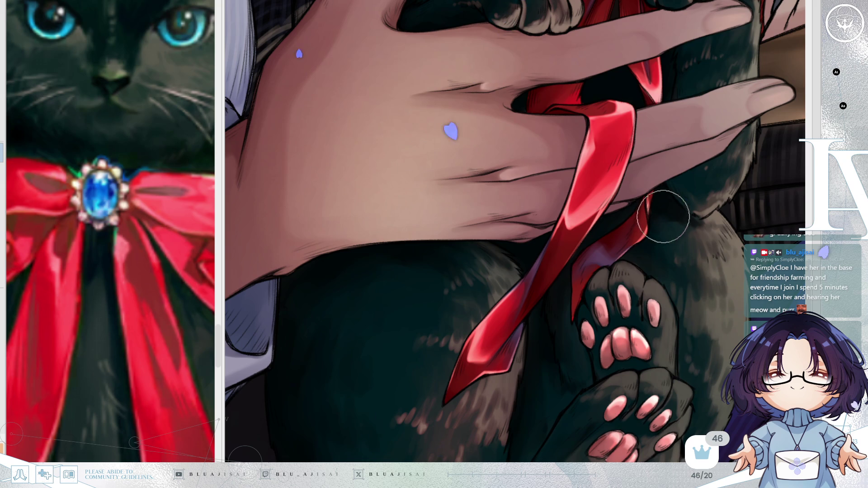
key("h")
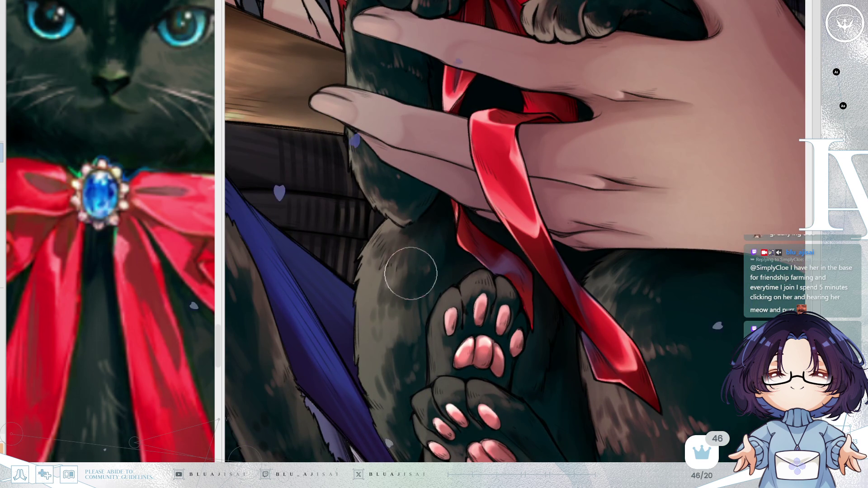
scroll(498, 203, "down", 5)
key("h")
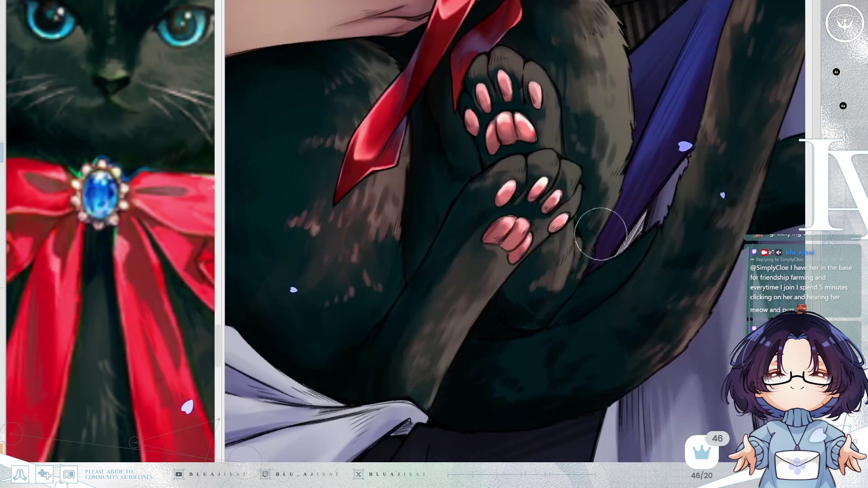
scroll(503, 271, "up", 1)
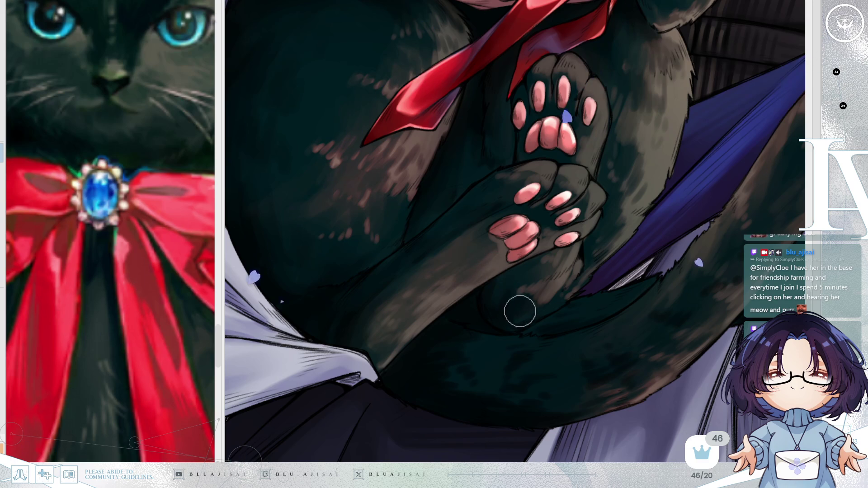
key("minus")
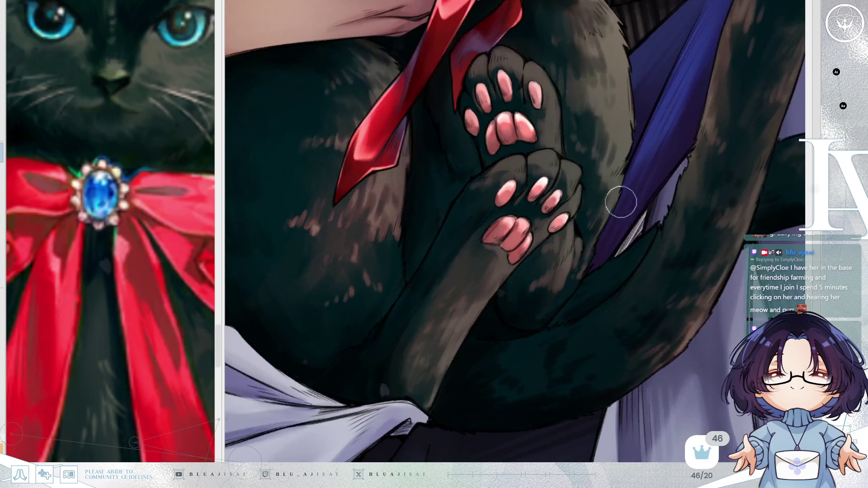
scroll(498, 229, "down", 3)
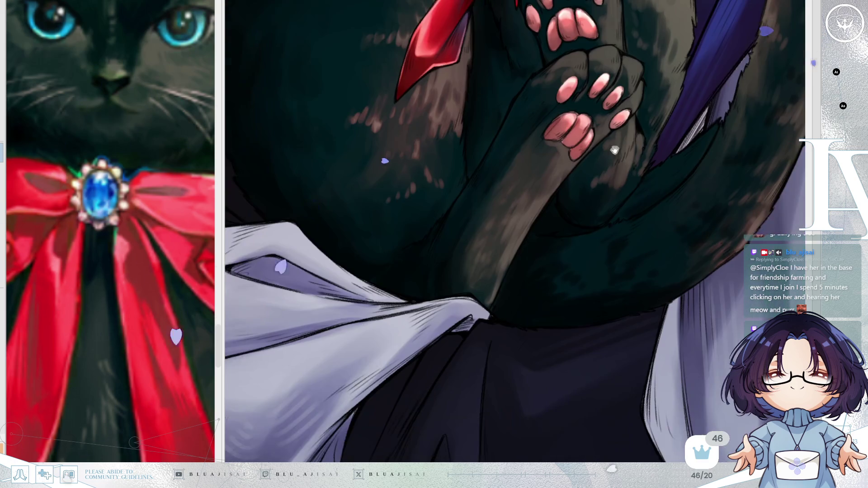
Reframe the cat's lower body and enlarge the brush with ] for broader fur strokes
scroll(669, 198, "down", 2)
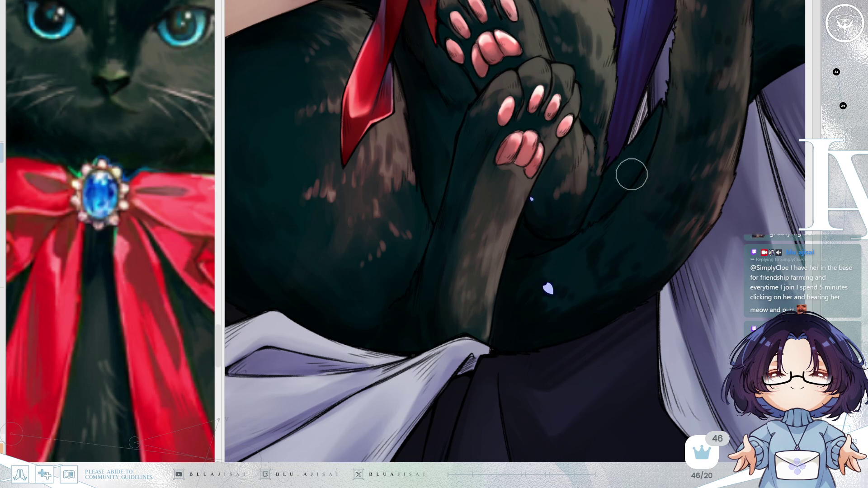
scroll(630, 173, "down", 2)
scroll(622, 217, "up", 2)
mouse_move(641, 192)
left_mouse_down()
mouse_move(607, 256)
mouse_move(630, 188)
mouse_move(591, 207)
left_mouse_up()
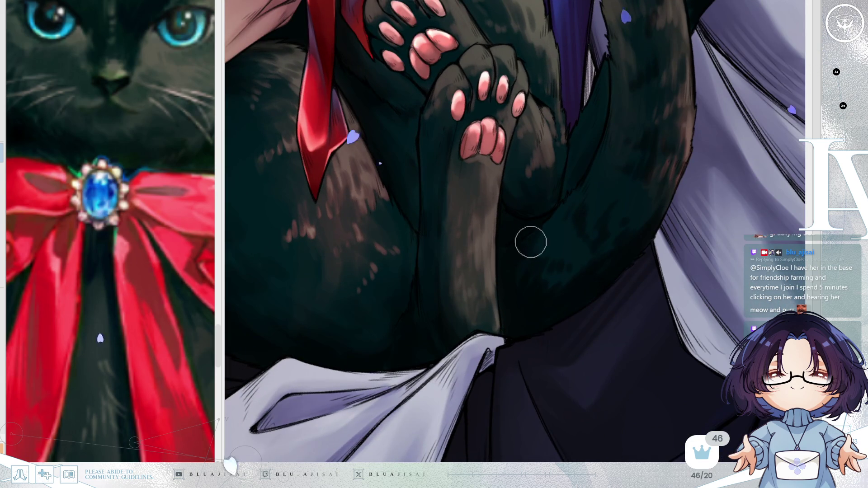
key("bracketright")
key("bracketright")
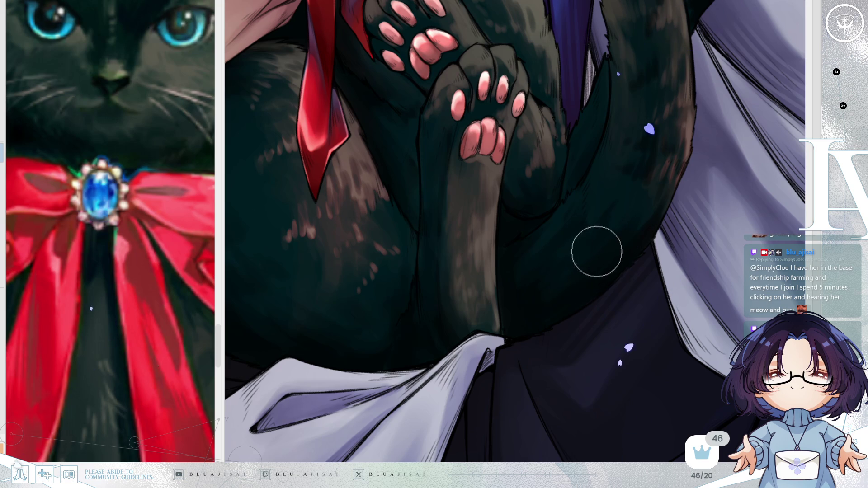
left_click_drag(627, 181, 460, 236)
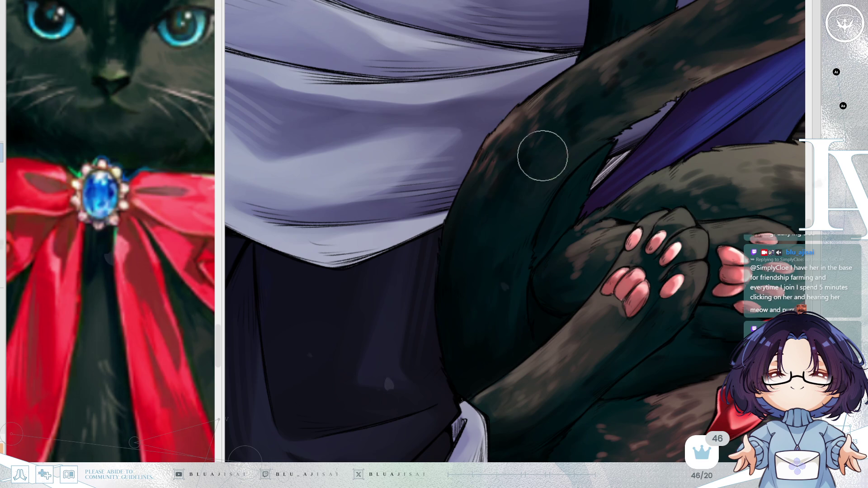
Mirror the view to check the cat's tail and paws, then zoom out to the whole figure
mouse_move(512, 137)
left_mouse_down()
mouse_move(527, 200)
mouse_move(499, 270)
left_mouse_up()
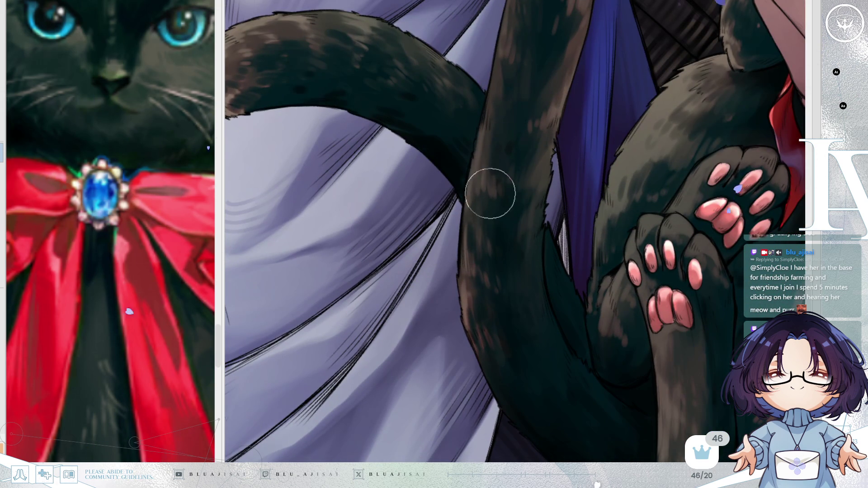
key("m")
left_click_drag(698, 145, 641, 271)
scroll(566, 253, "up", 3)
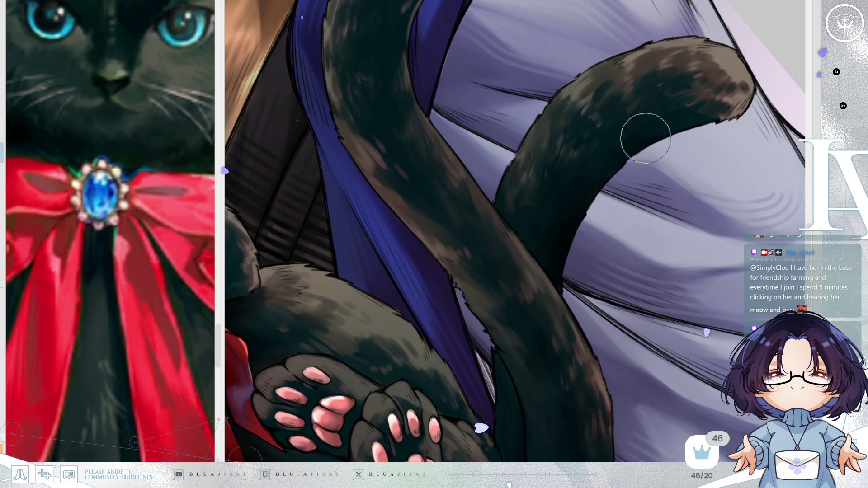
scroll(698, 121, "down", 3)
scroll(689, 155, "down", 2)
left_click_drag(651, 178, 649, 210)
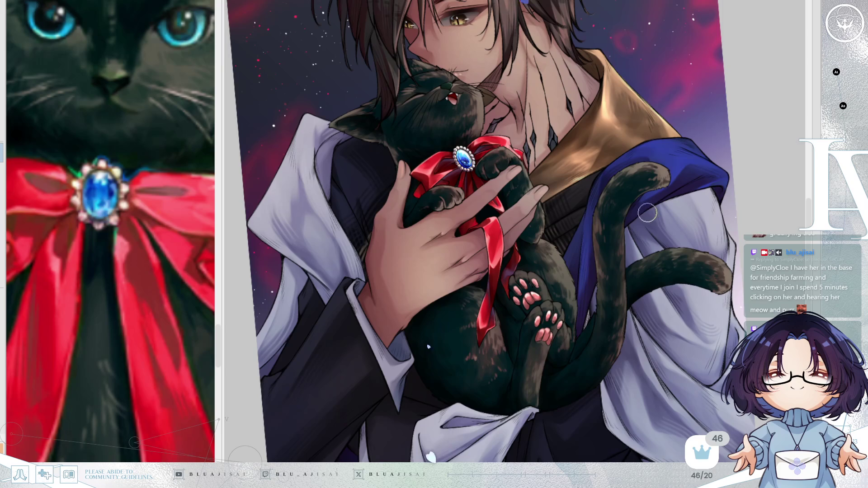
Reset the view rotation to upright, recentre the full artwork, then zoom back in
key("End")
key("End")
scroll(646, 208, "down", 4)
key("Home")
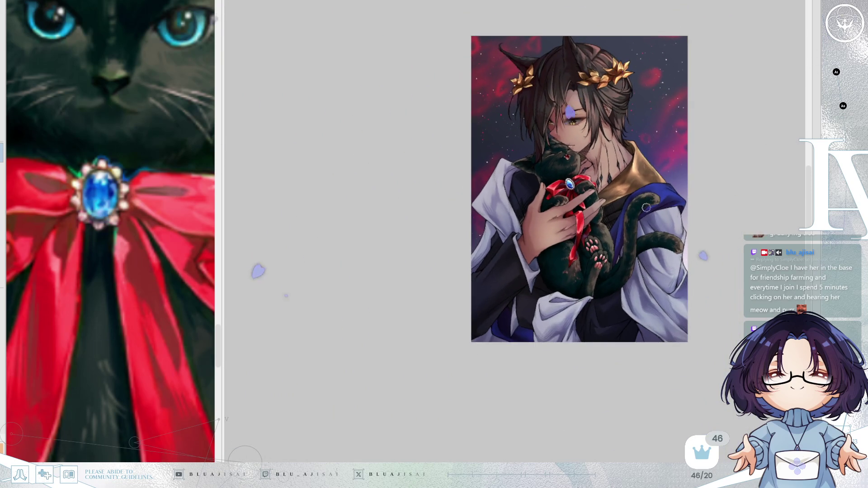
scroll(646, 208, "down", 2)
left_click_drag(716, 178, 669, 198)
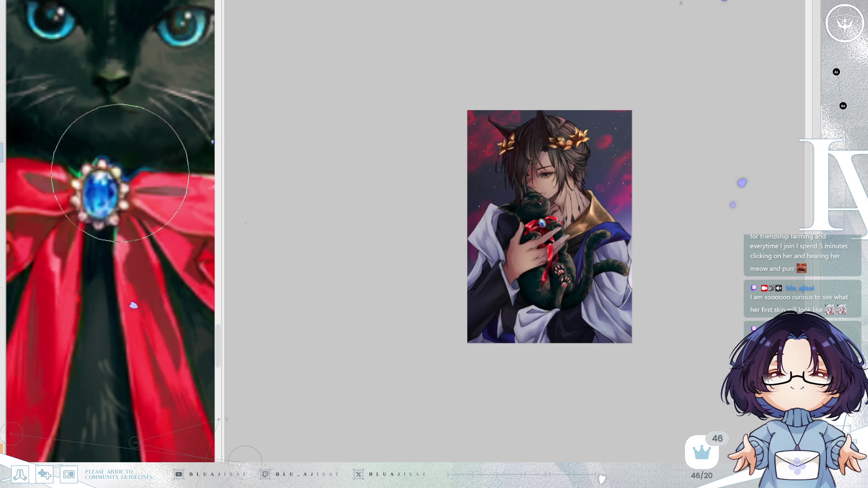
scroll(579, 202, "up", 3)
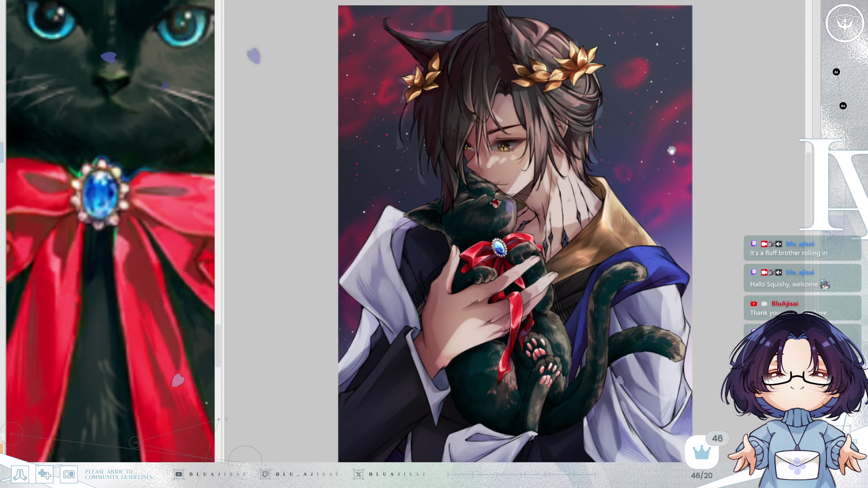
Pan the artwork to bring its top into view
left_click_drag(672, 151, 671, 105)
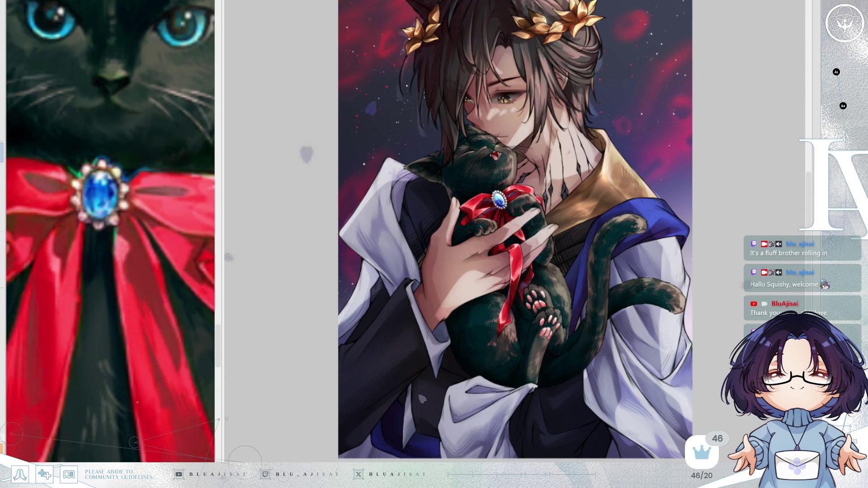
scroll(515, 231, "up", 2)
mouse_move(736, 95)
left_mouse_down()
mouse_move(727, 204)
mouse_move(718, 160)
left_mouse_up()
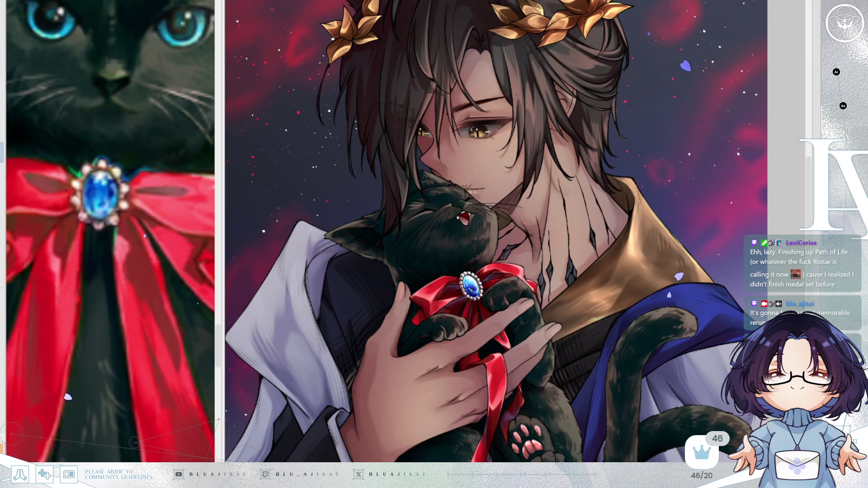
Zoom in on the cat's face, then fit the entire illustration to the window with Ctrl+0
scroll(399, 285, "up", 2)
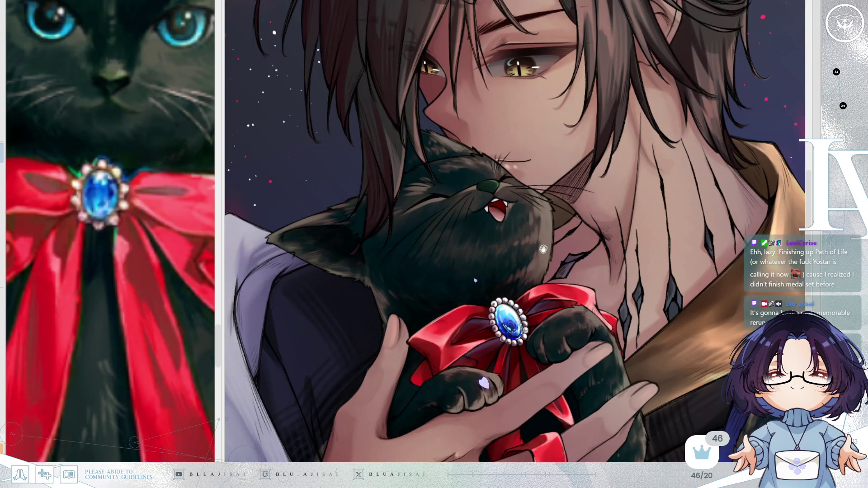
left_click_drag(534, 252, 532, 264)
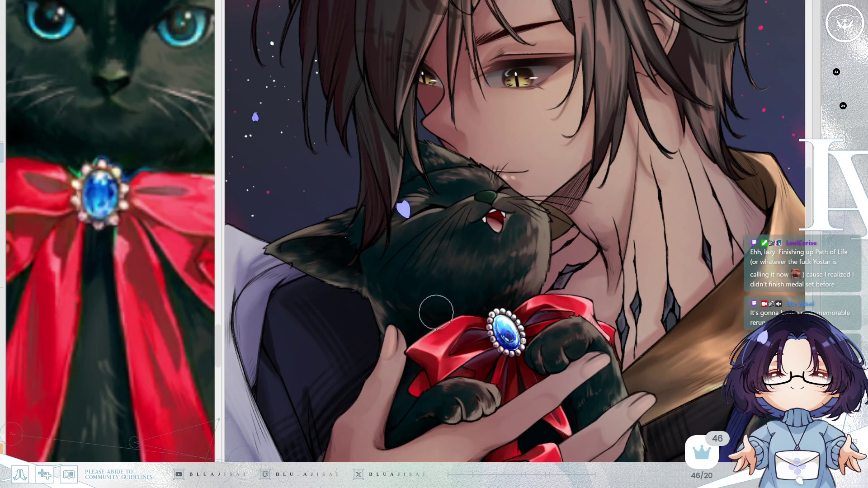
key("ctrl+0")
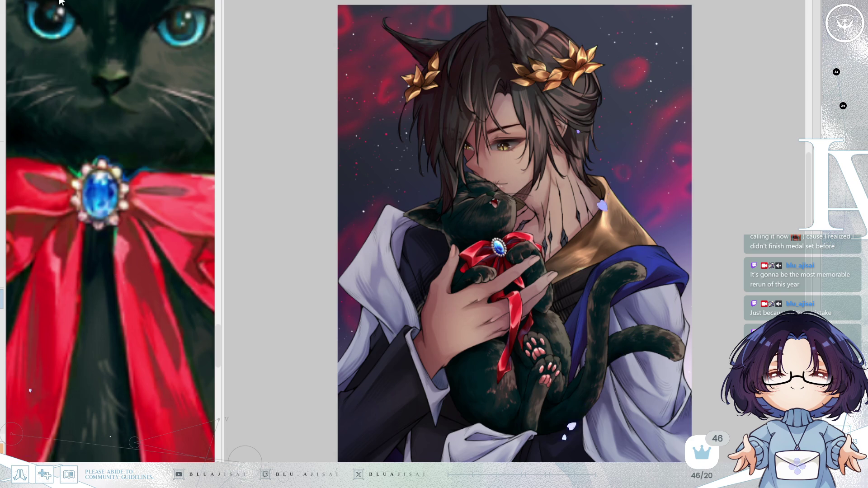
Hide the cat reference and split the canvas vertically, with a narrow left close-up view
key("Tab")
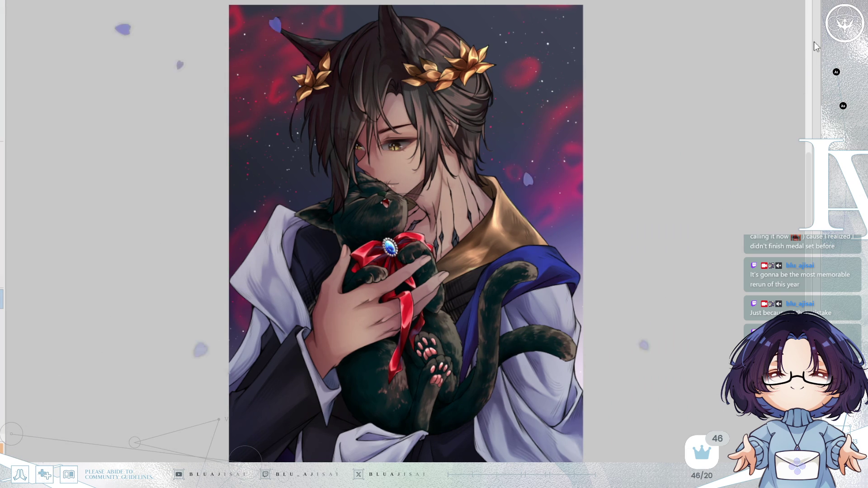
key("ctrl+alt+v")
mouse_move(409, 124)
left_mouse_down()
mouse_move(378, 181)
mouse_move(228, 294)
mouse_move(218, 318)
left_mouse_up()
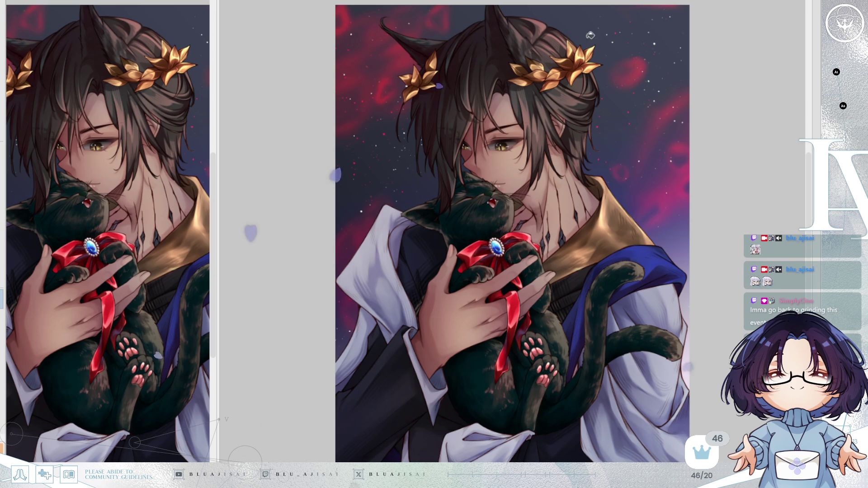
scroll(585, 270, "up", 1)
scroll(656, 298, "up", 1)
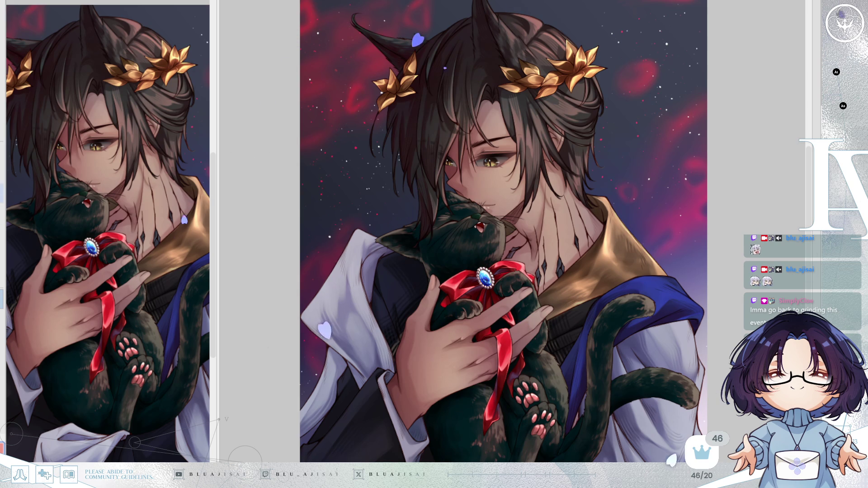
scroll(472, 174, "up", 2)
scroll(492, 244, "up", 3)
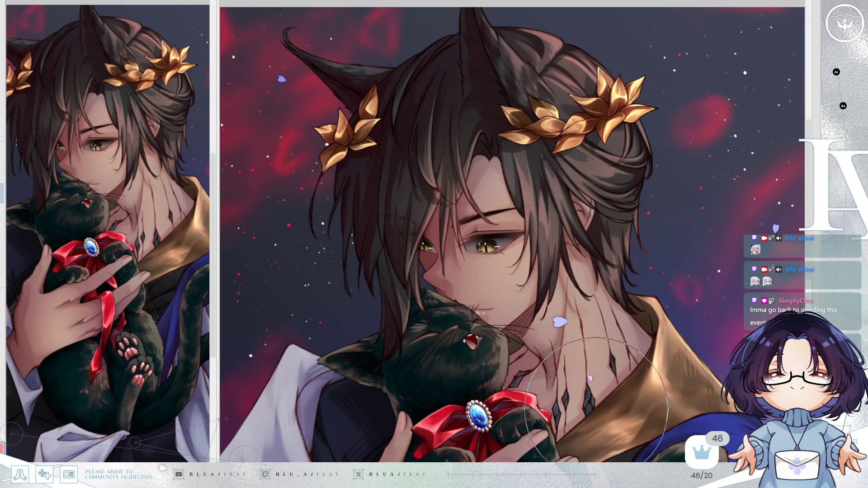
scroll(633, 317, "down", 5)
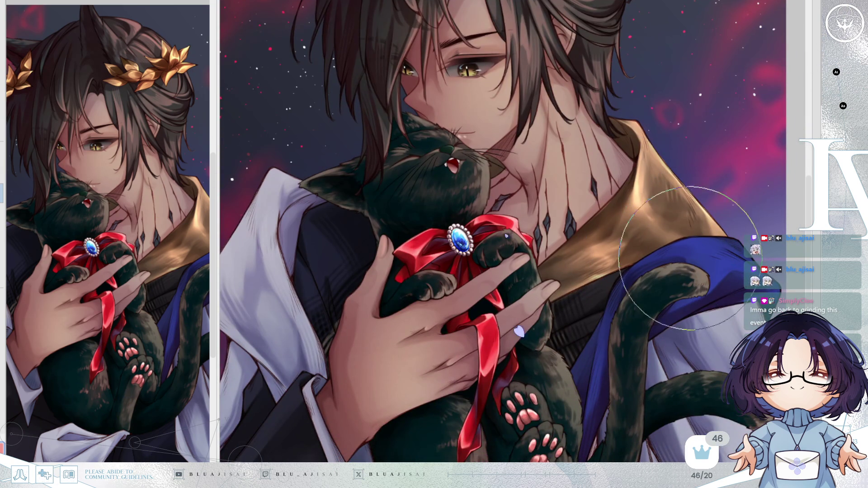
scroll(691, 302, "down", 2)
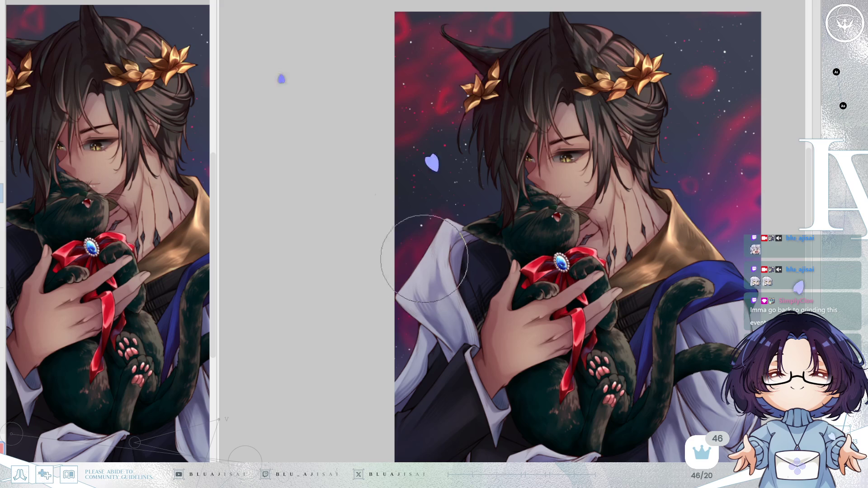
left_click_drag(386, 236, 272, 193)
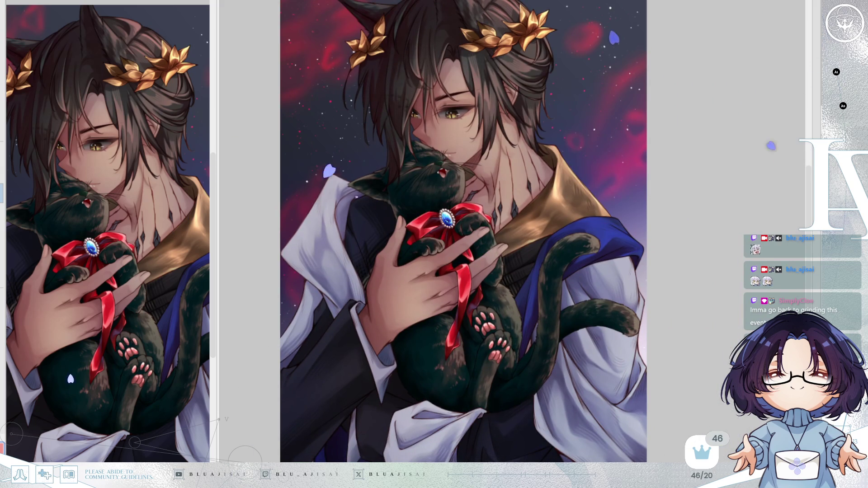
scroll(642, 282, "up", 2)
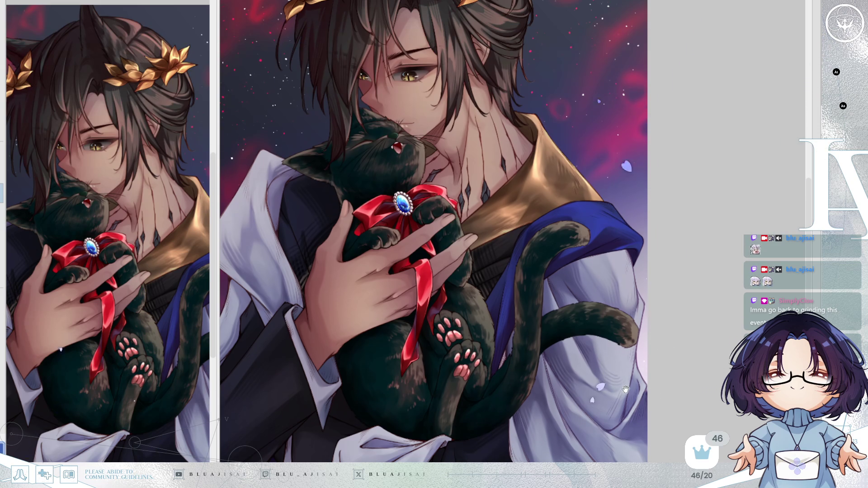
scroll(569, 204, "down", 2)
Pan across the sleeves and cat's paws until the man's face and laurel crown return
left_click_drag(639, 345, 622, 222)
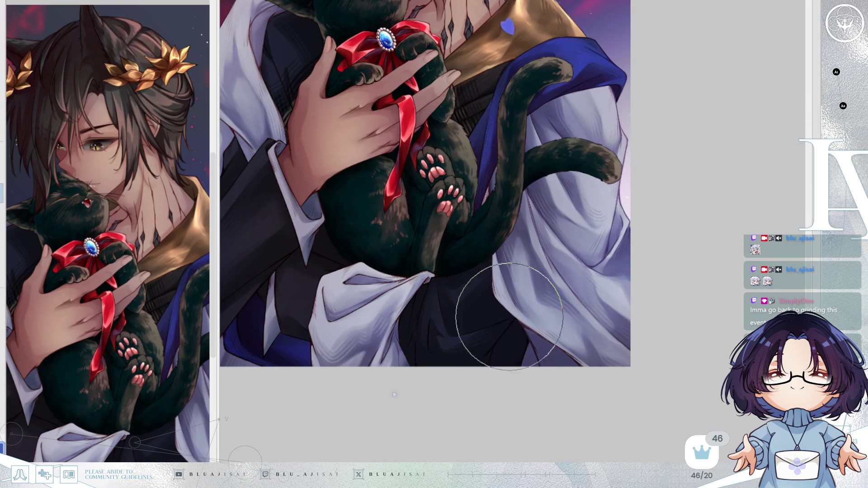
left_click_drag(529, 325, 587, 353)
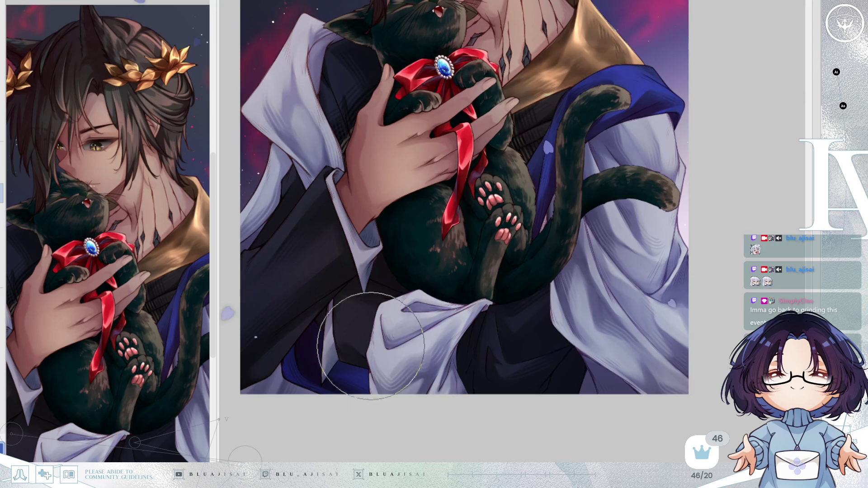
left_click_drag(286, 320, 365, 362)
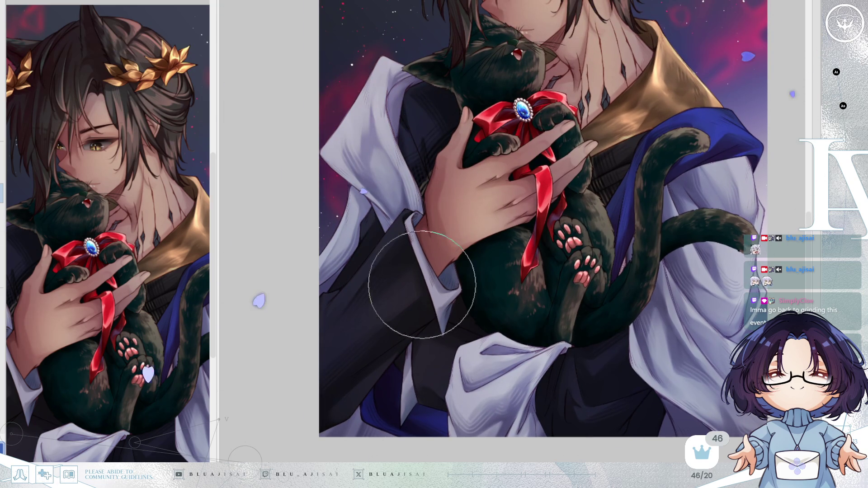
mouse_move(580, 173)
left_mouse_down()
mouse_move(417, 198)
mouse_move(378, 310)
left_mouse_up()
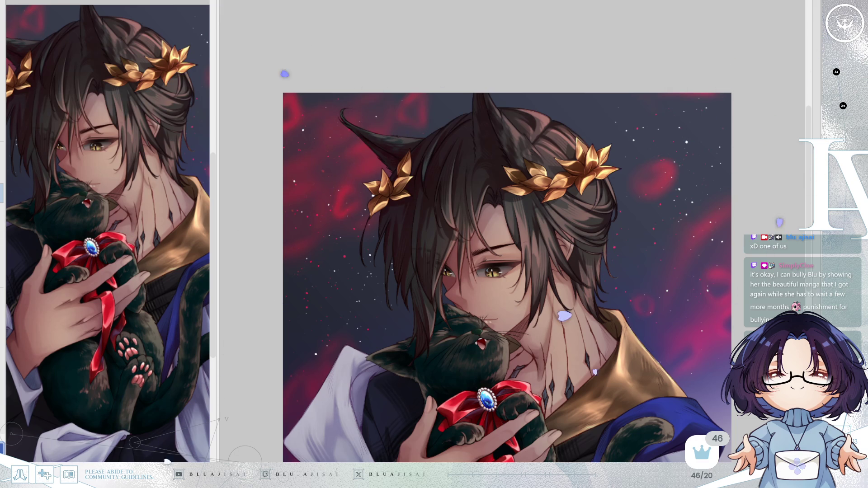
Pan from the man's face down to the black cat and zoom in on its face
left_click_drag(606, 69, 603, 59)
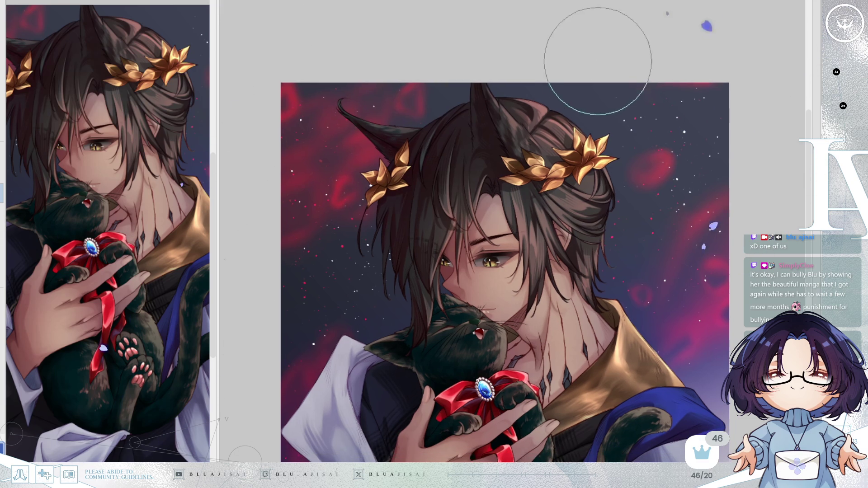
left_click_drag(601, 158, 595, 92)
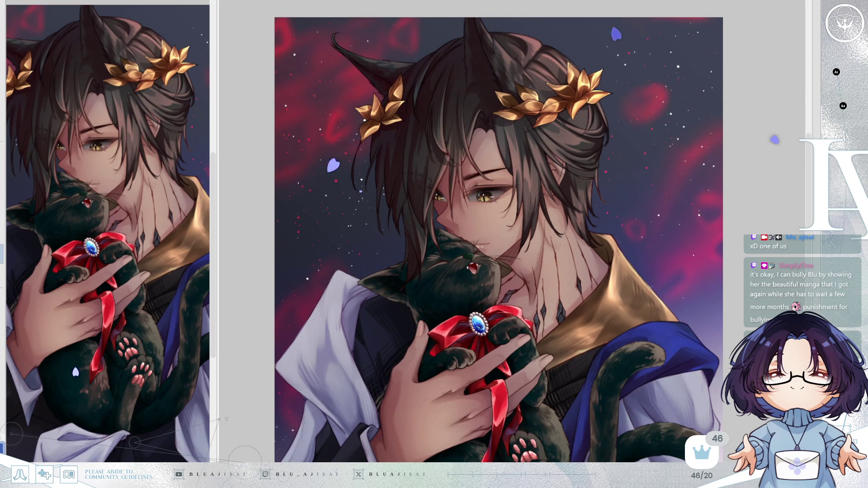
key("ctrl+plus")
key("ctrl+plus")
key("ctrl+plus")
key("ctrl+plus")
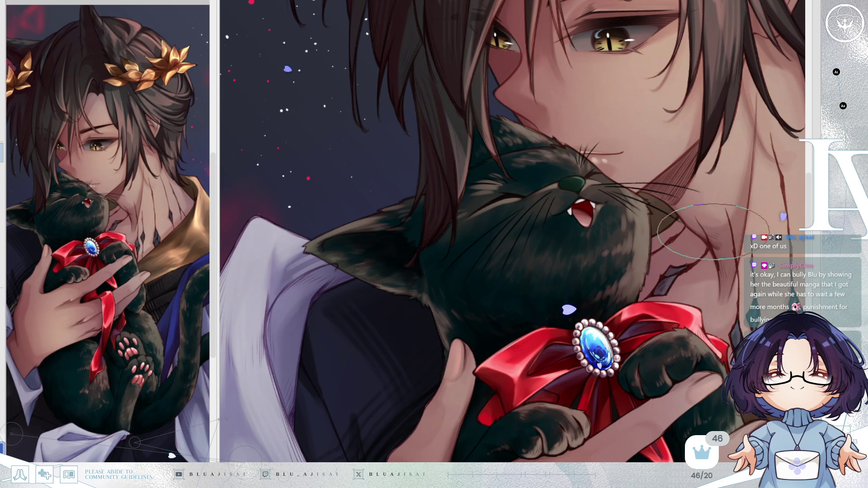
Tilt the view slightly and paint a light whisker stroke across the cat's cheek
scroll(515, 220, "up", 3)
key("minus")
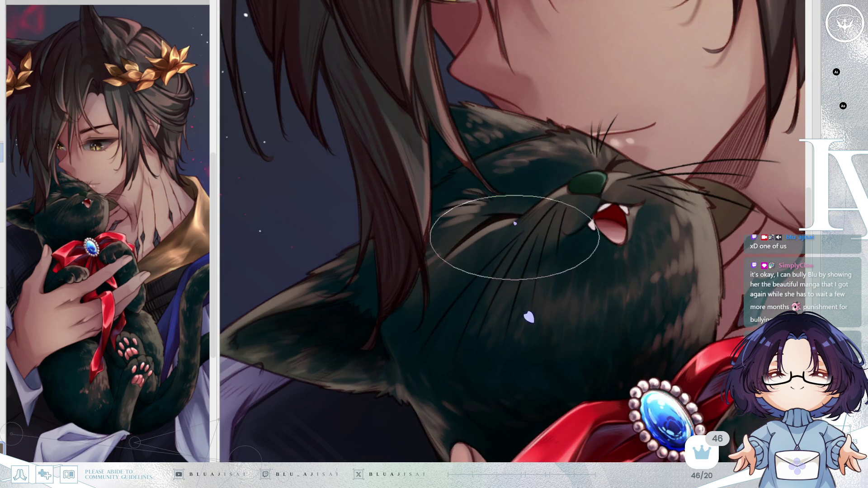
left_click_drag(431, 339, 489, 227)
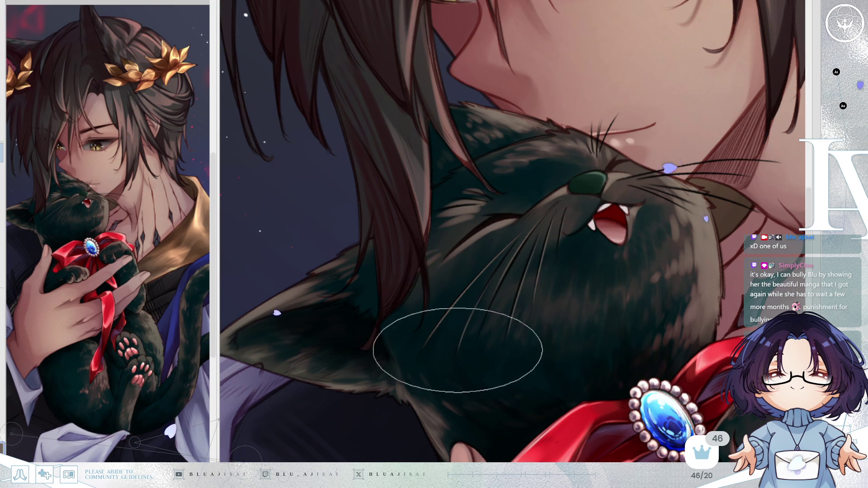
Pan and rotate over the cat's nose and eye, then mirror the canvas to check the whisker
left_click_drag(599, 136, 585, 161)
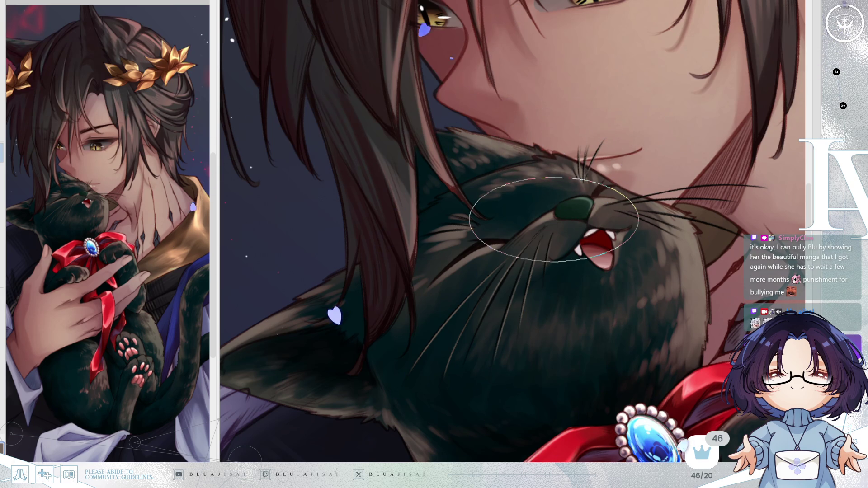
mouse_move(609, 156)
left_mouse_down()
mouse_move(603, 168)
mouse_move(532, 193)
left_mouse_up()
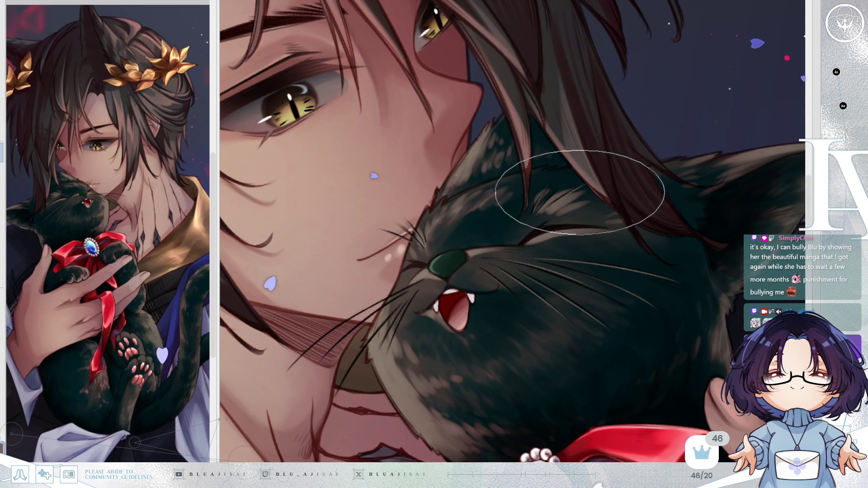
left_click_drag(643, 165, 539, 232)
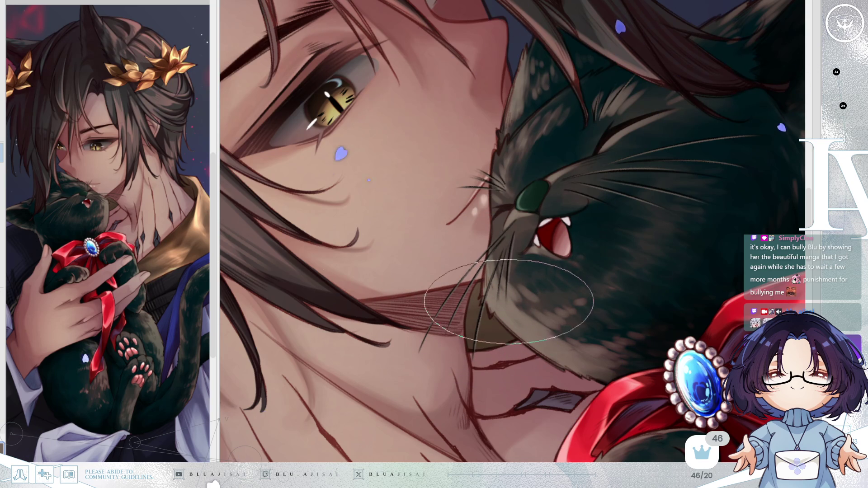
key("h")
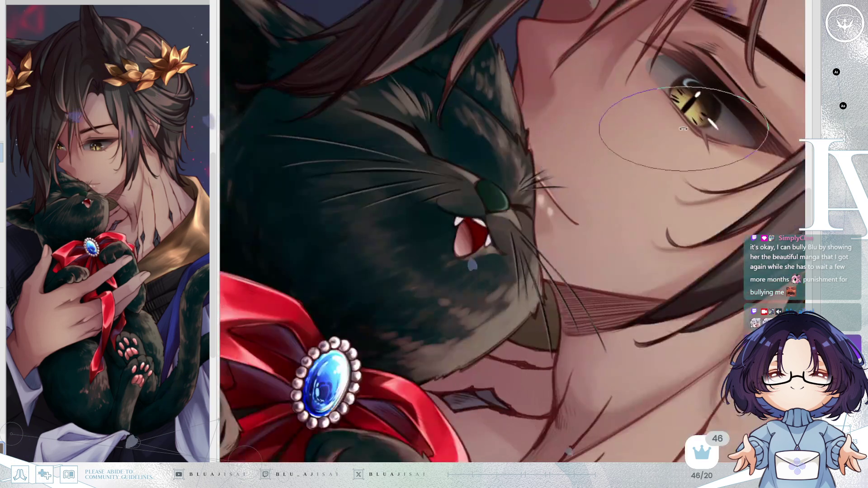
scroll(680, 130, "down", 2)
Pan down-left over the cat and zoom in on its muzzle and nose
left_click_drag(696, 132, 664, 151)
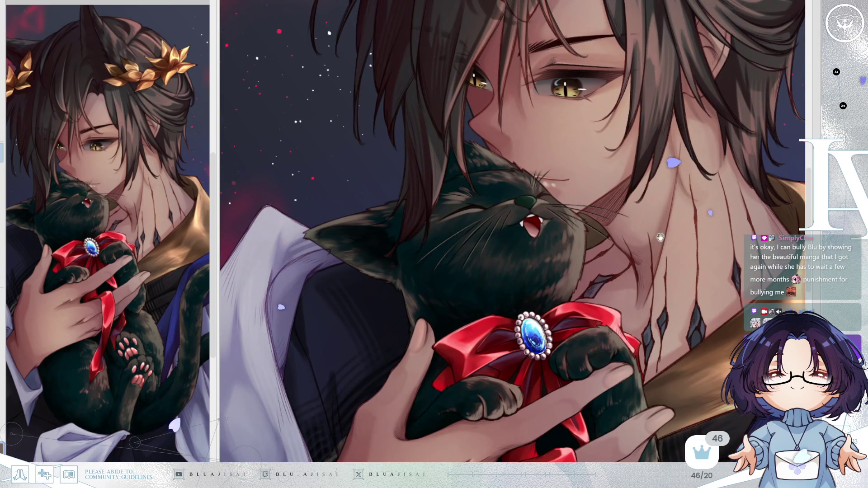
left_click_drag(663, 224, 642, 258)
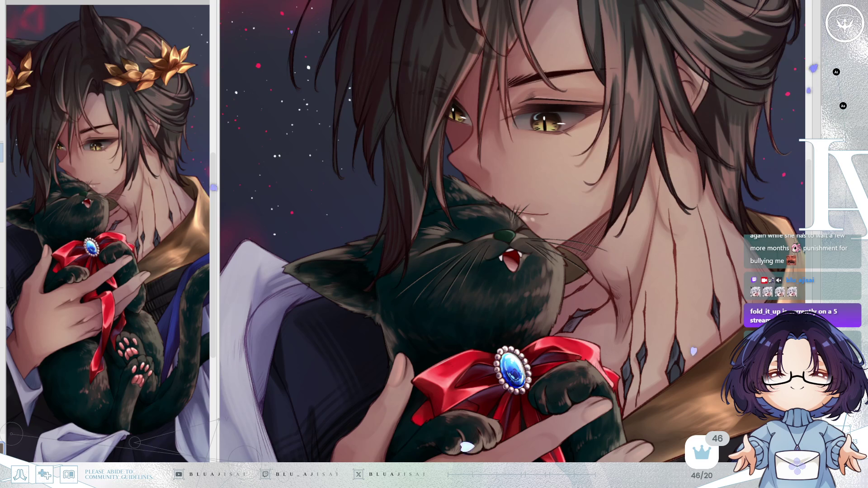
scroll(502, 249, "up", 5)
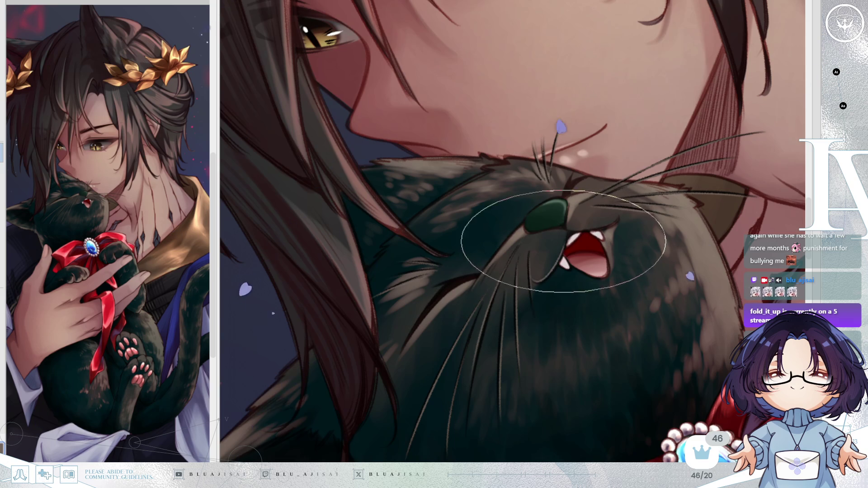
mouse_move(562, 243)
left_mouse_down()
mouse_move(589, 271)
mouse_move(529, 271)
mouse_move(648, 198)
left_mouse_up()
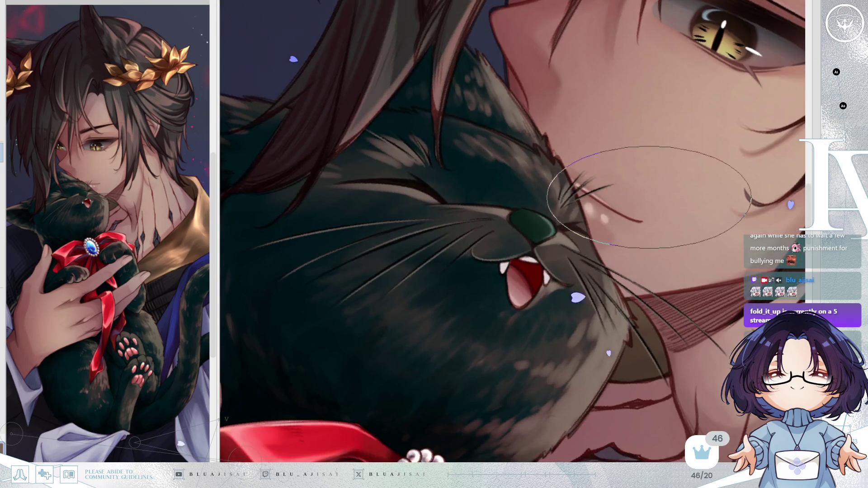
key("h")
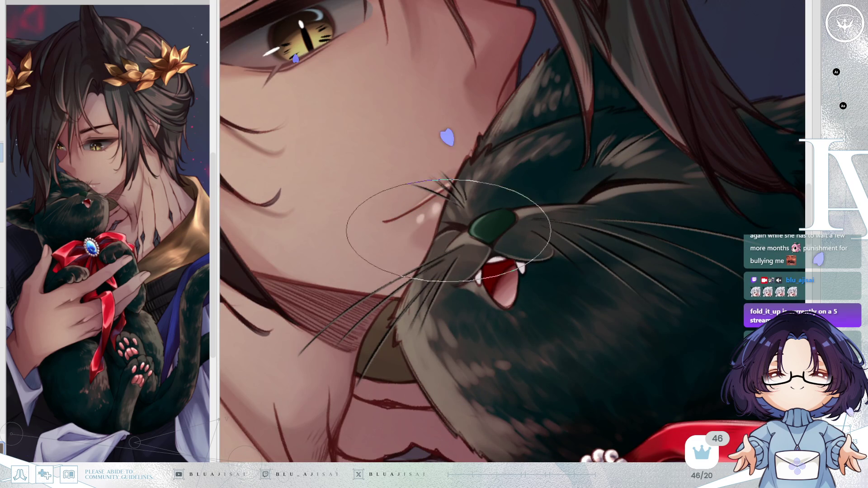
mouse_move(484, 199)
left_mouse_down()
mouse_move(565, 194)
mouse_move(495, 206)
left_mouse_up()
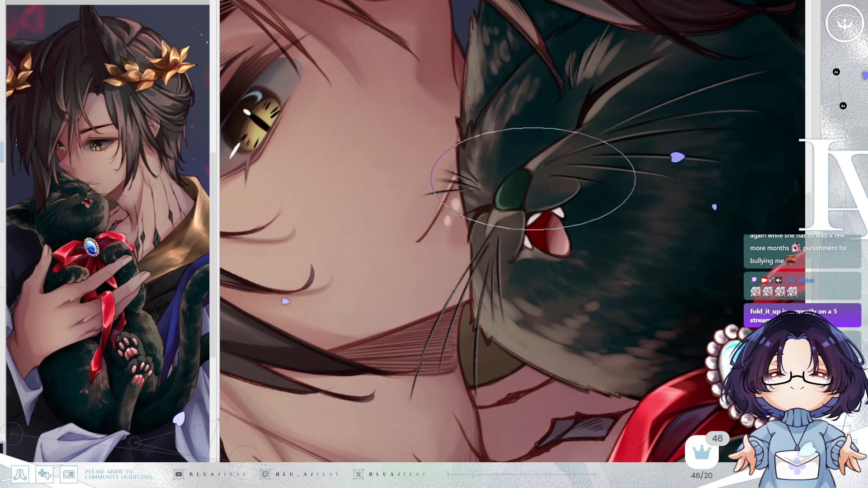
left_click_drag(630, 141, 572, 223)
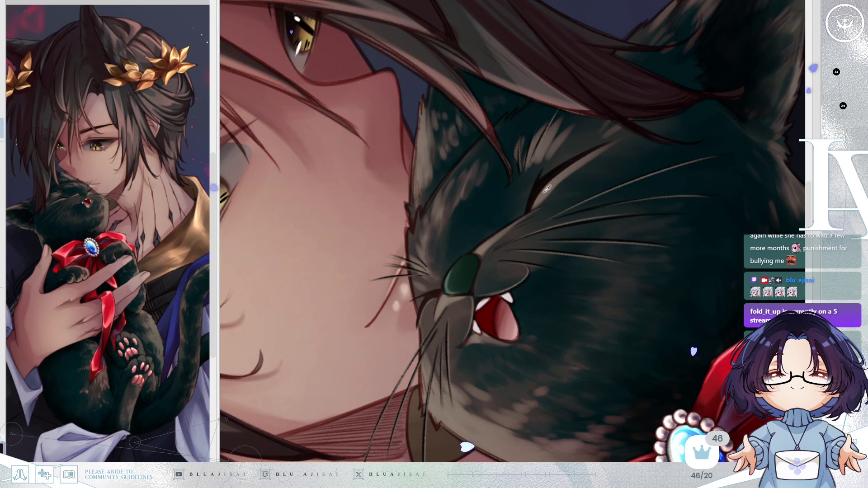
left_click_drag(543, 194, 515, 247)
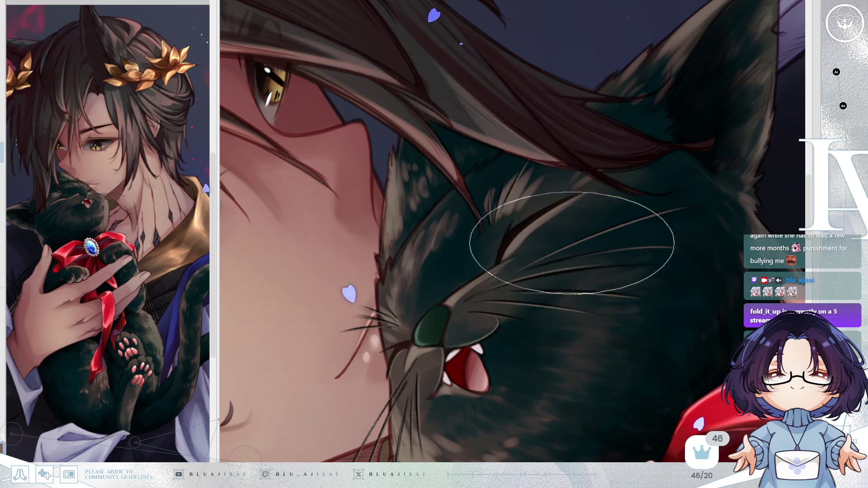
key("h")
key("Delete")
key("Delete")
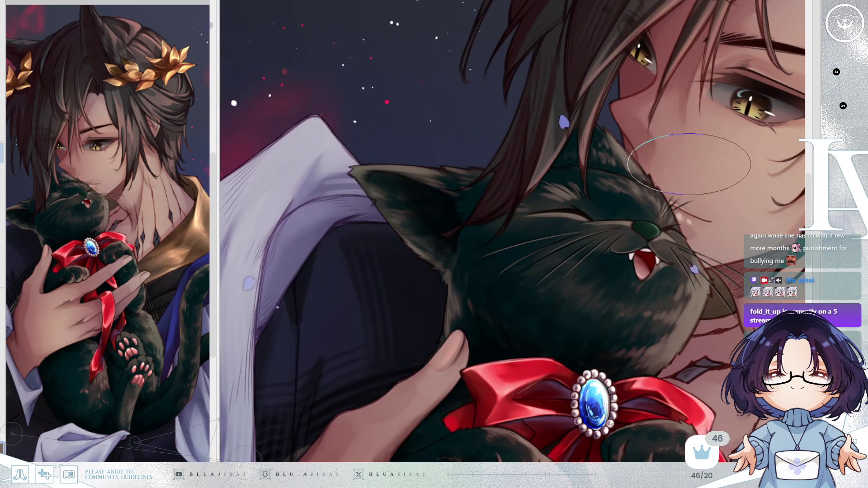
scroll(705, 190, "up", 4)
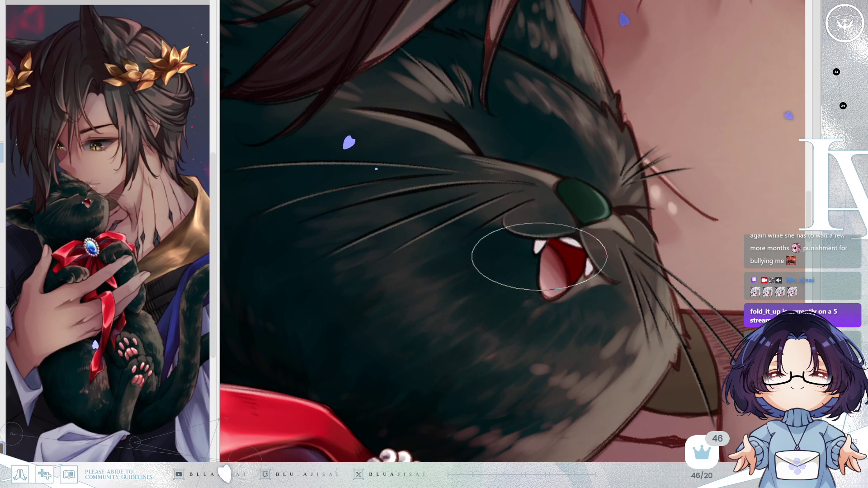
mouse_move(564, 284)
left_mouse_down()
mouse_move(624, 234)
mouse_move(421, 253)
left_mouse_up()
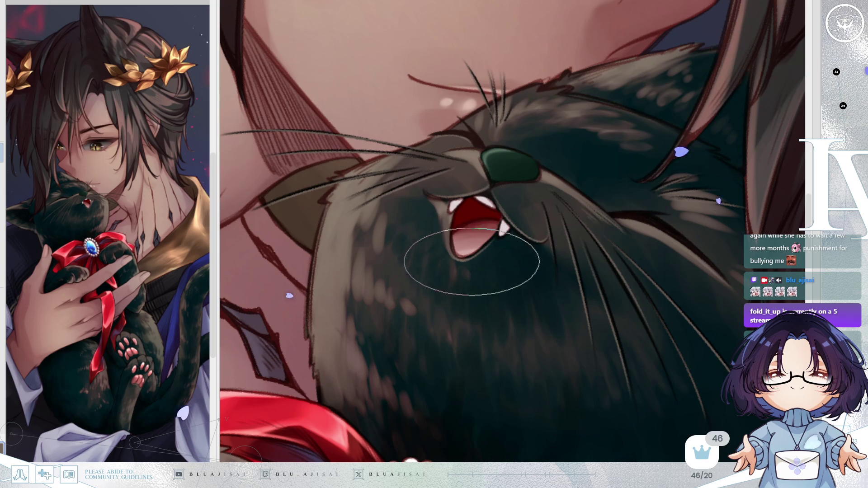
mouse_move(479, 251)
left_mouse_down()
mouse_move(566, 271)
mouse_move(686, 158)
mouse_move(583, 181)
mouse_move(608, 188)
left_mouse_up()
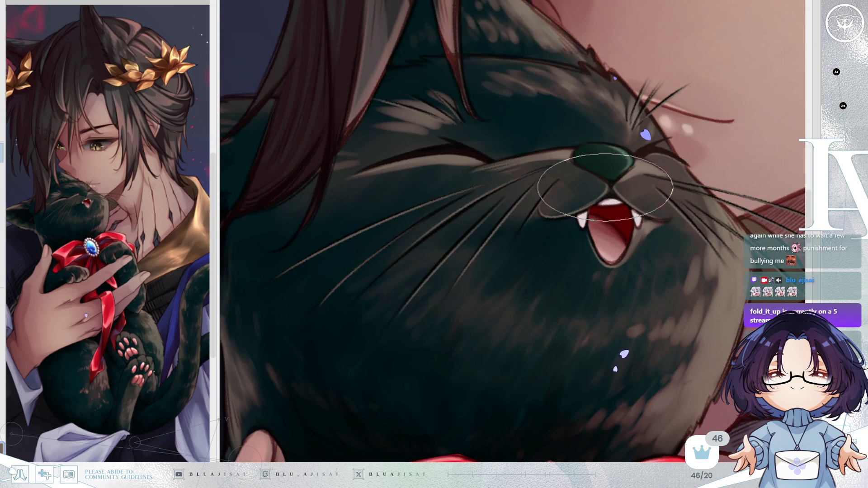
mouse_move(588, 197)
left_mouse_down()
mouse_move(692, 153)
mouse_move(665, 153)
left_mouse_up()
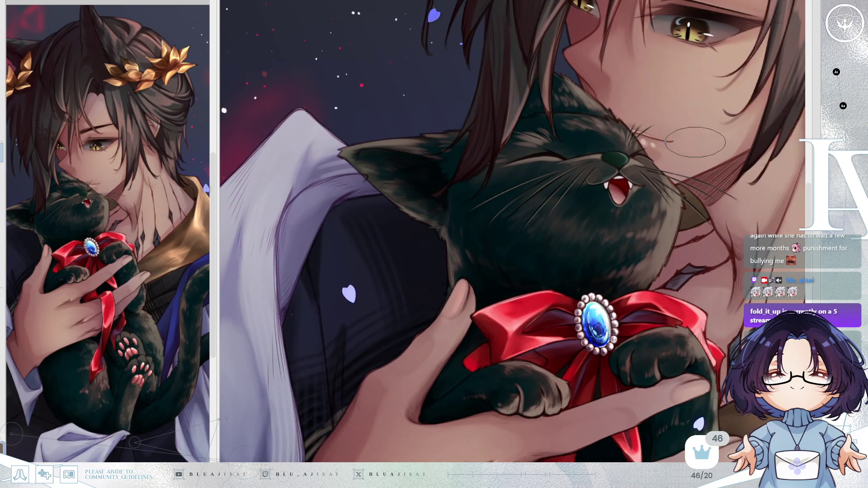
scroll(689, 177, "up", 2)
scroll(664, 251, "down", 2)
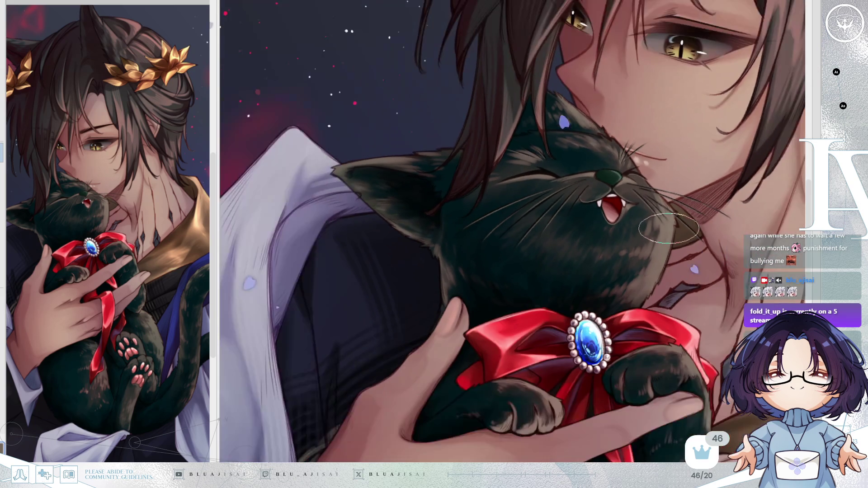
left_click_drag(664, 250, 665, 208)
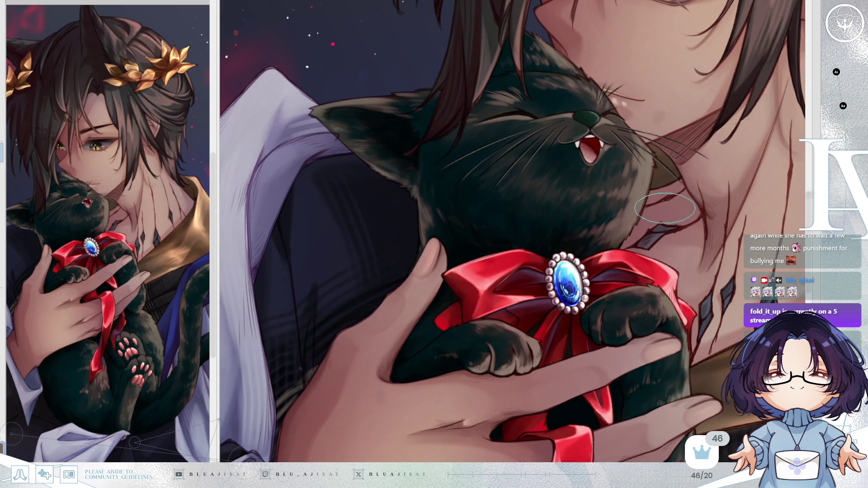
mouse_move(660, 209)
left_mouse_down()
mouse_move(633, 272)
mouse_move(615, 222)
mouse_move(592, 192)
left_mouse_up()
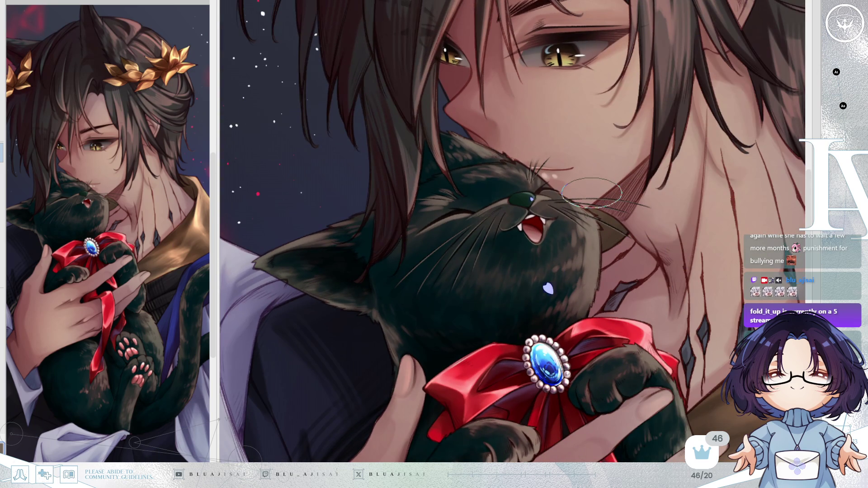
left_click_drag(569, 305, 571, 317)
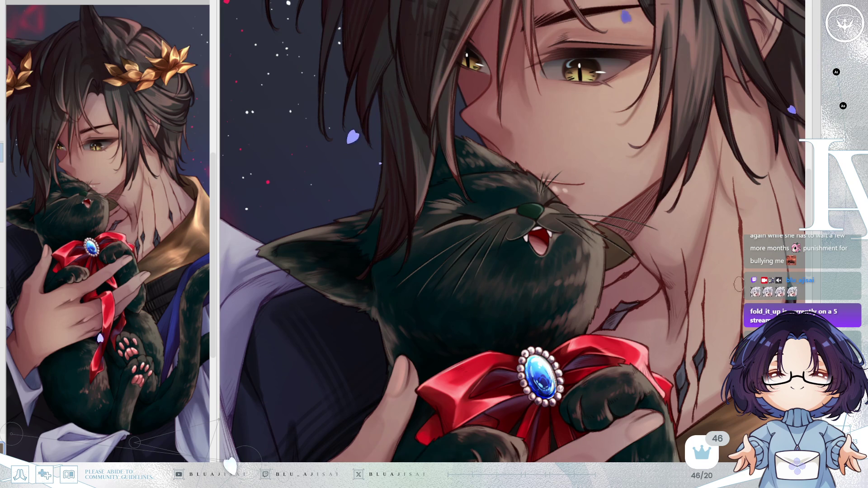
scroll(590, 257, "up", 2)
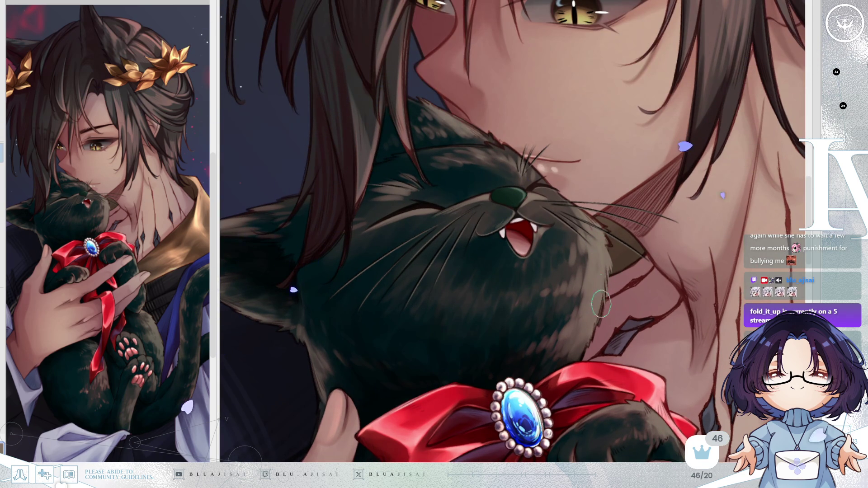
key("h")
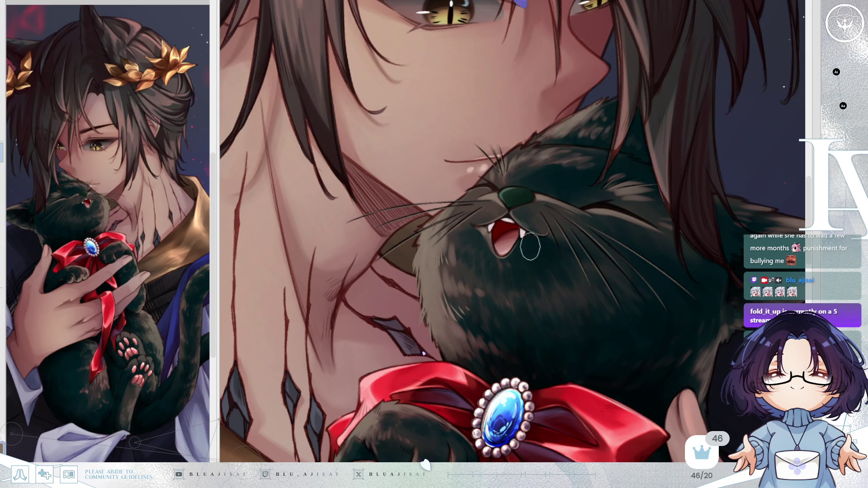
key("h")
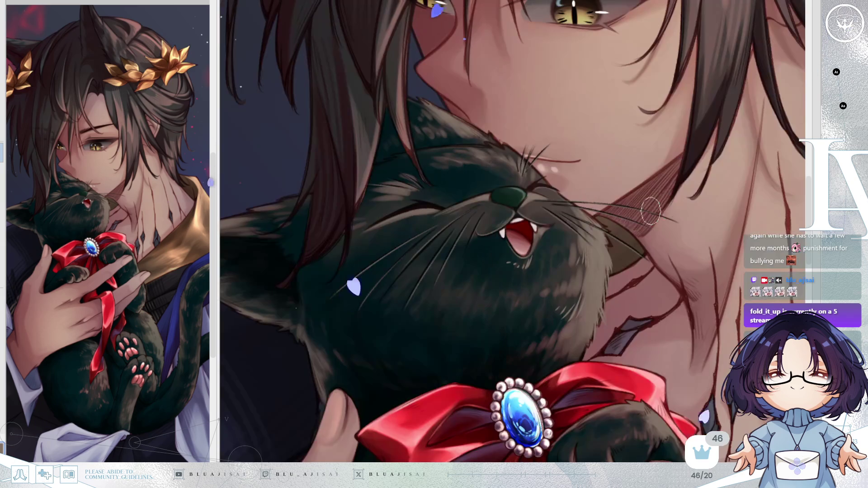
scroll(542, 281, "down", 1)
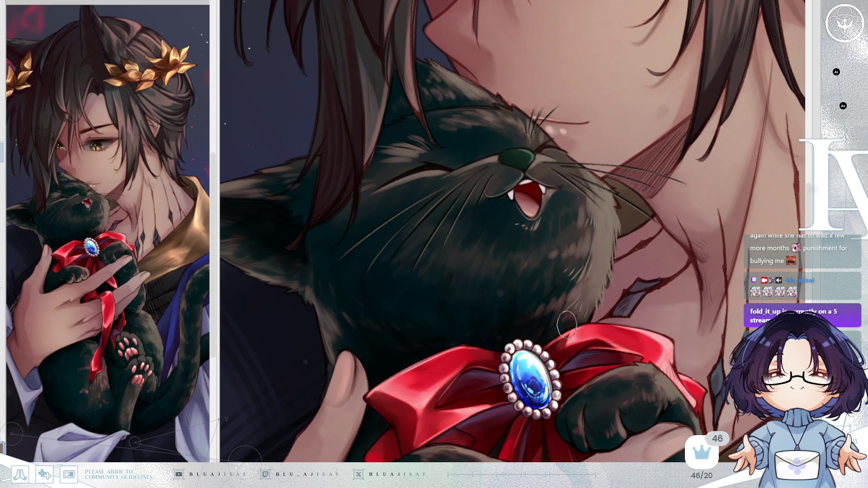
scroll(410, 293, "left", 3)
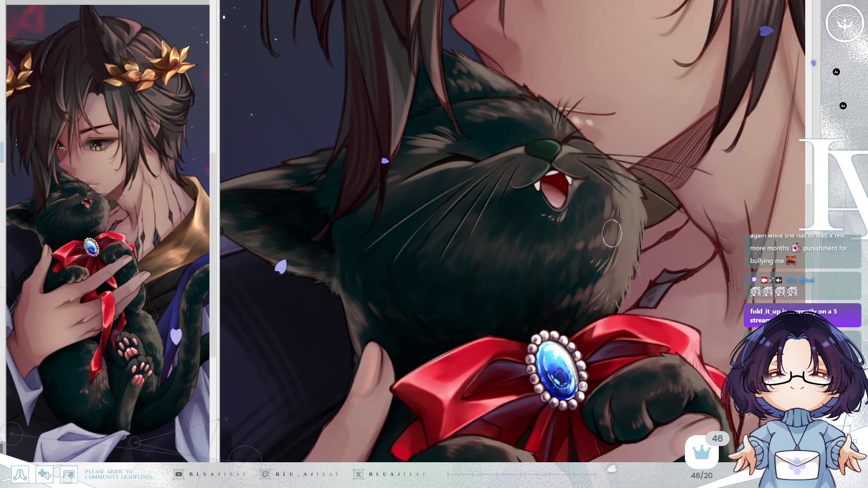
Paint light fur strokes on the cat's neck, mirroring the view to check them and back
left_click_drag(413, 296, 429, 303)
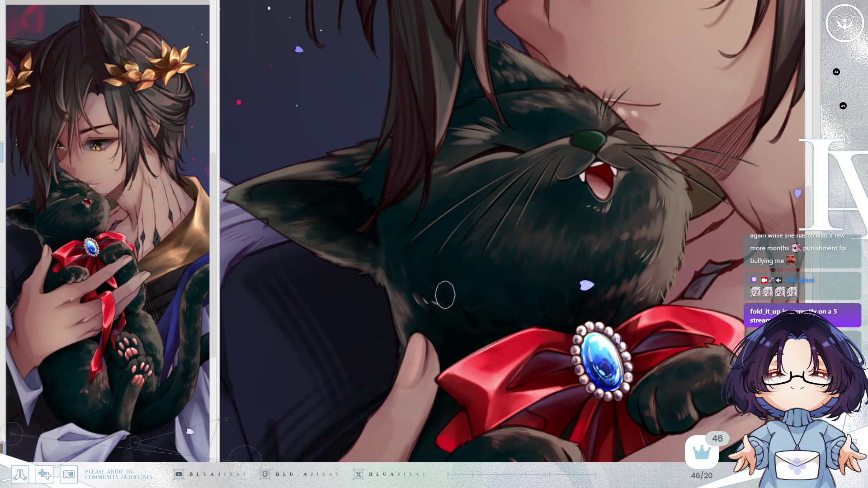
key("h")
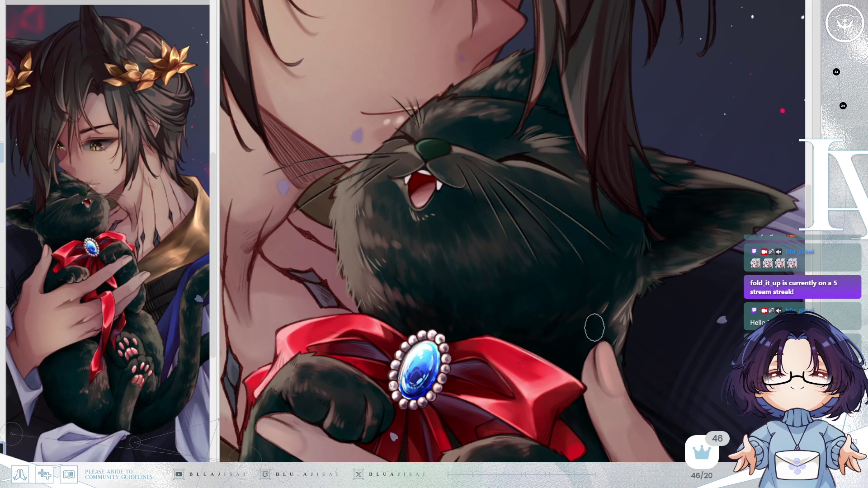
key("h")
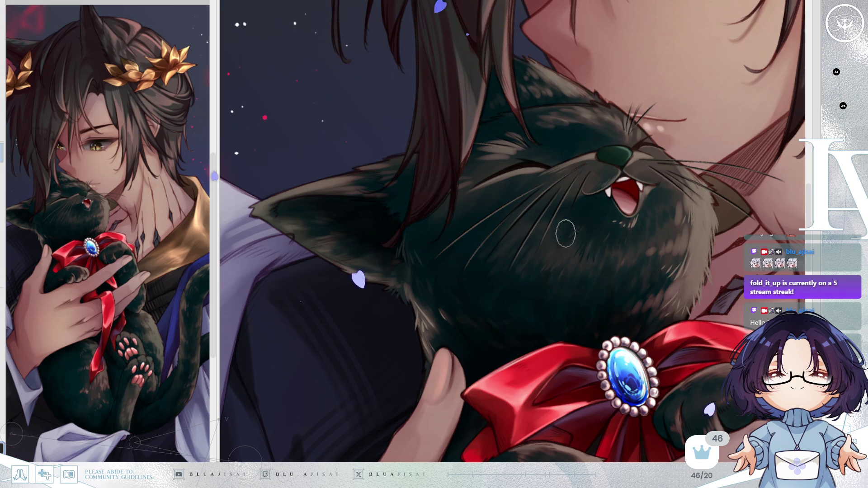
scroll(656, 236, "down", 2)
Zoom in on the cat, tilt and straighten the view, then flip the canvas horizontally
scroll(677, 239, "up", 5)
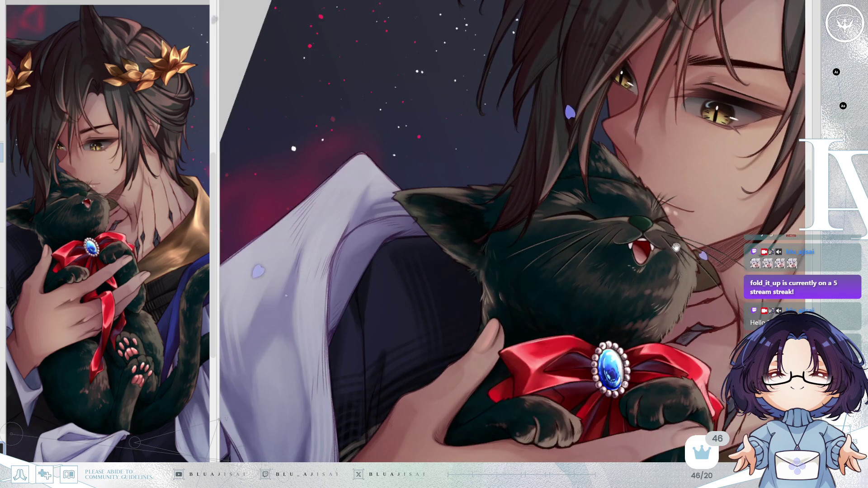
scroll(651, 205, "up", 4)
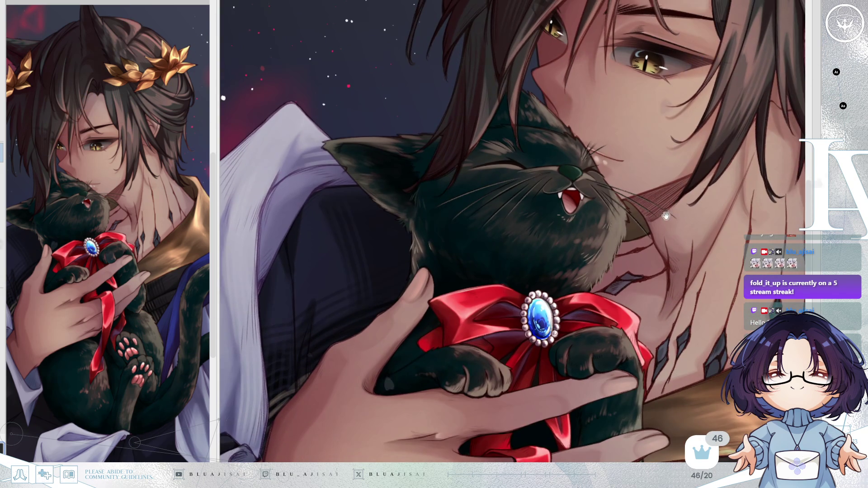
scroll(654, 214, "up", 2)
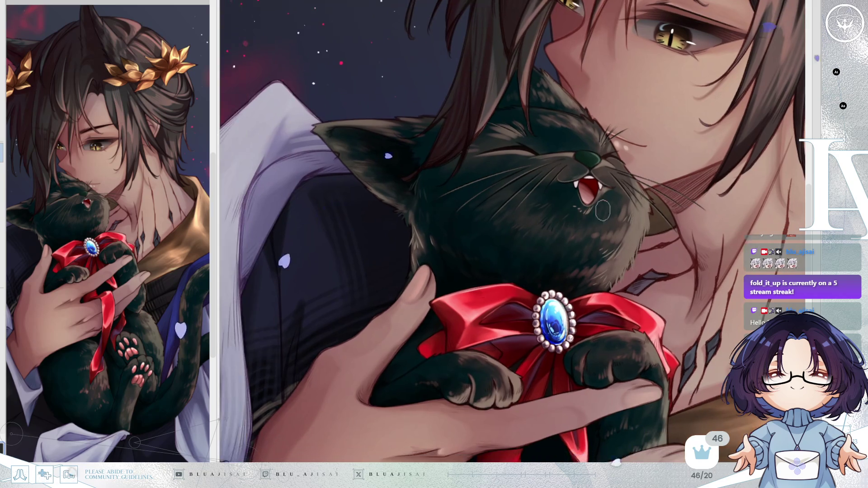
scroll(449, 230, "up", 1)
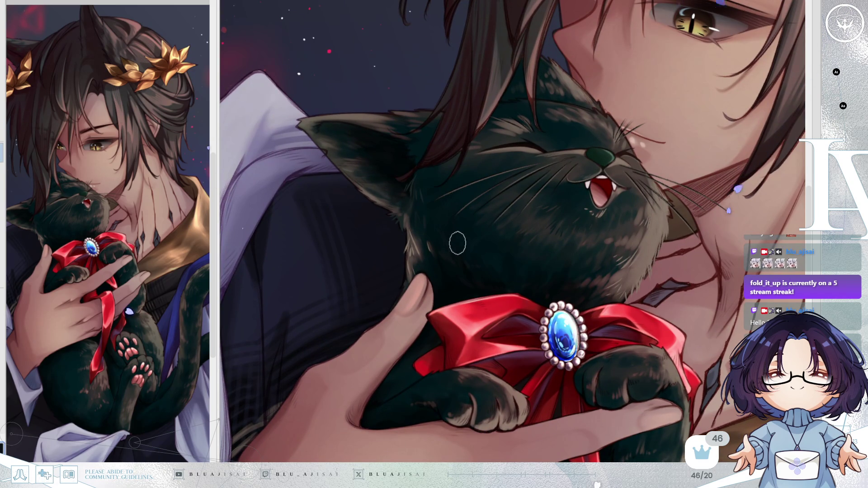
key("minus")
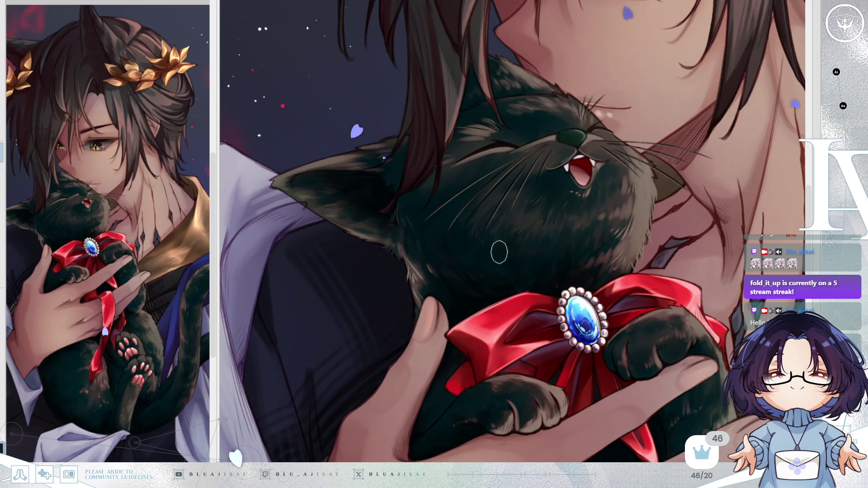
key("plus")
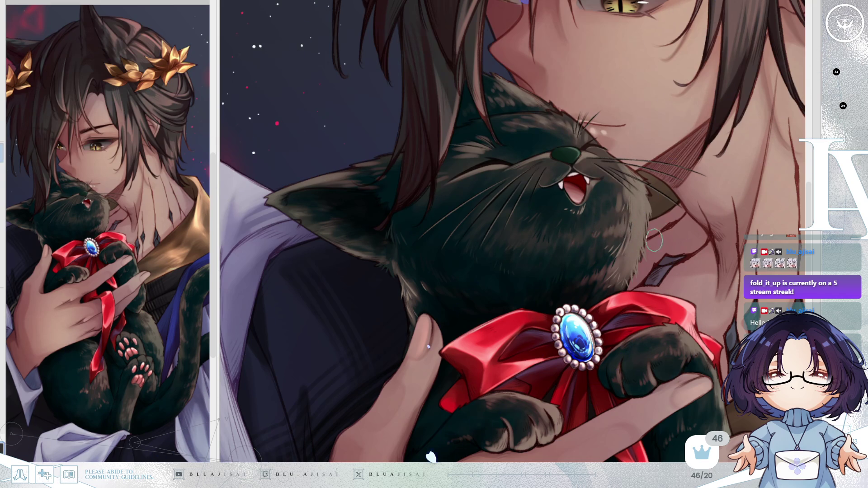
key("h")
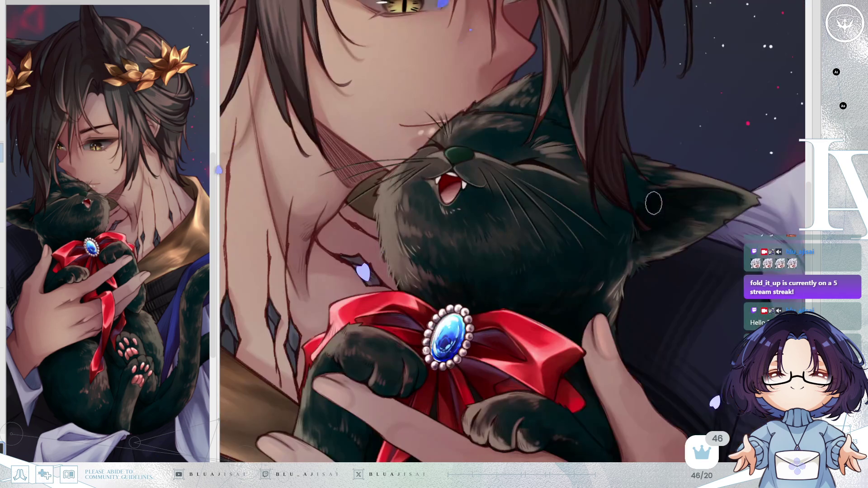
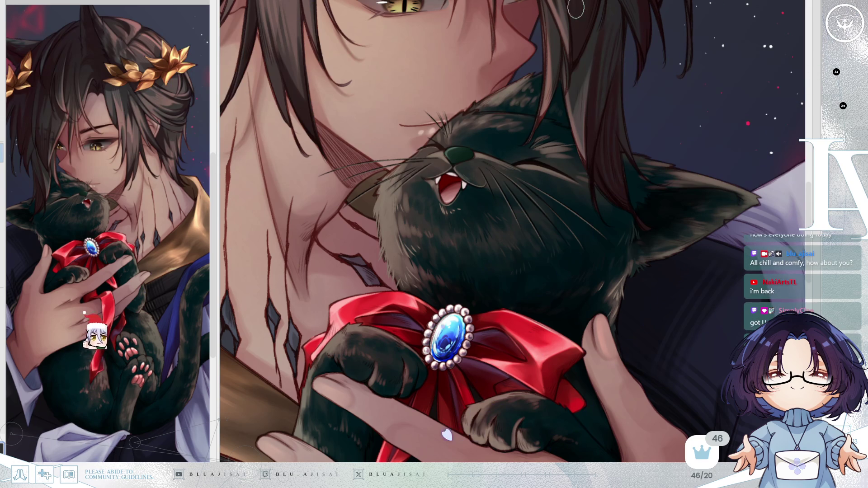
Mirror the canvas to check the cat's face, then pan, tilt and zoom around it
scroll(543, 204, "up", 2)
key("h")
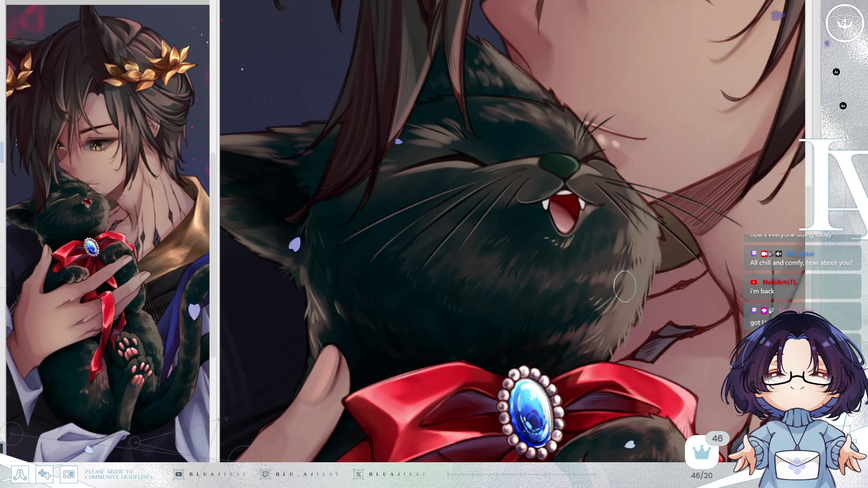
key("h")
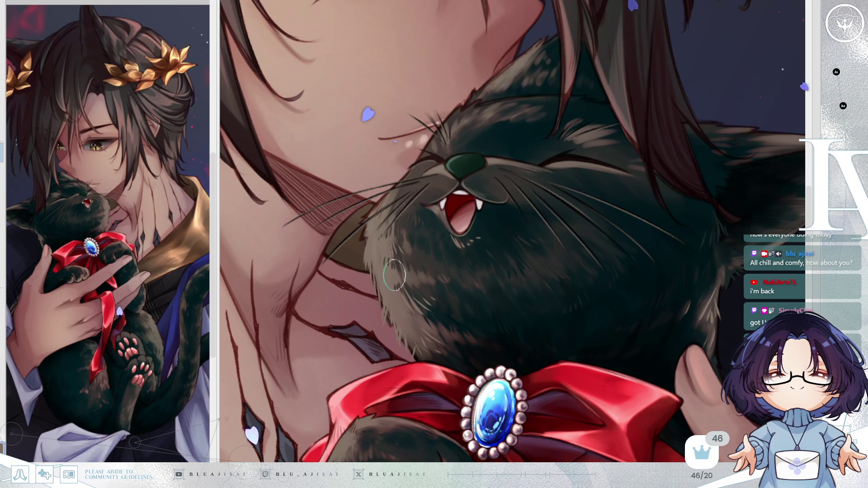
mouse_move(558, 181)
left_mouse_down()
mouse_move(683, 187)
mouse_move(464, 193)
left_mouse_up()
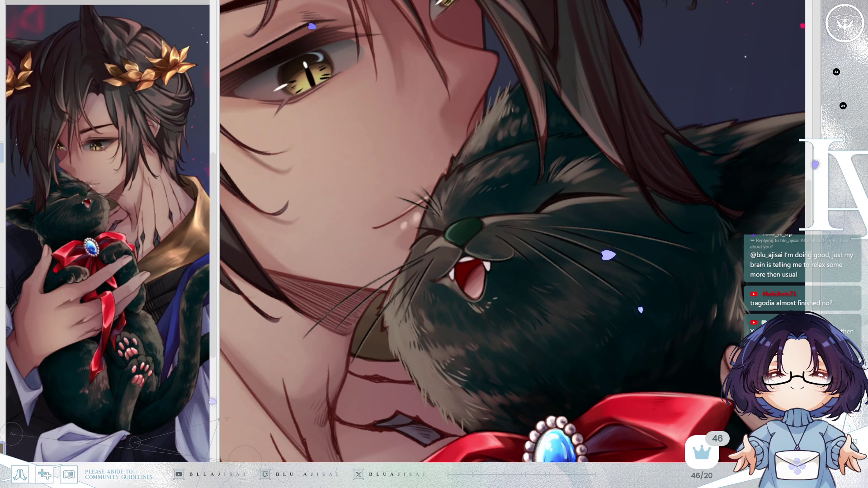
left_click_drag(488, 155, 501, 153)
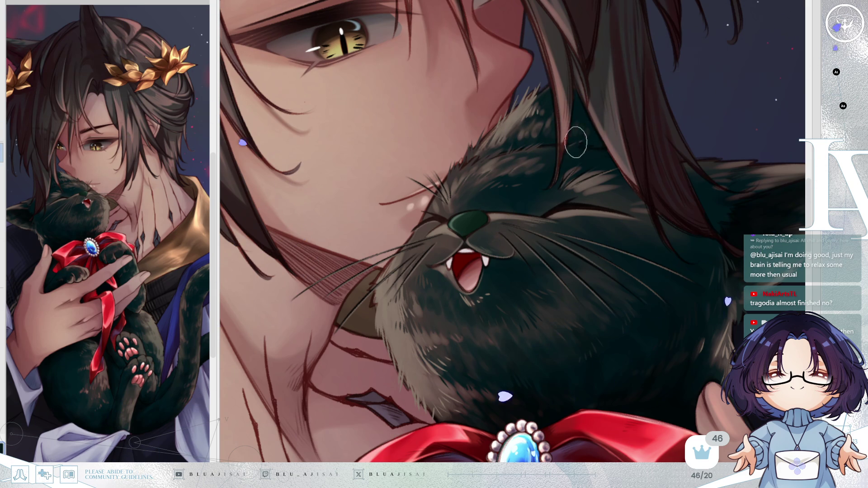
mouse_move(620, 136)
left_mouse_down()
mouse_move(571, 153)
mouse_move(608, 128)
mouse_move(462, 160)
left_mouse_up()
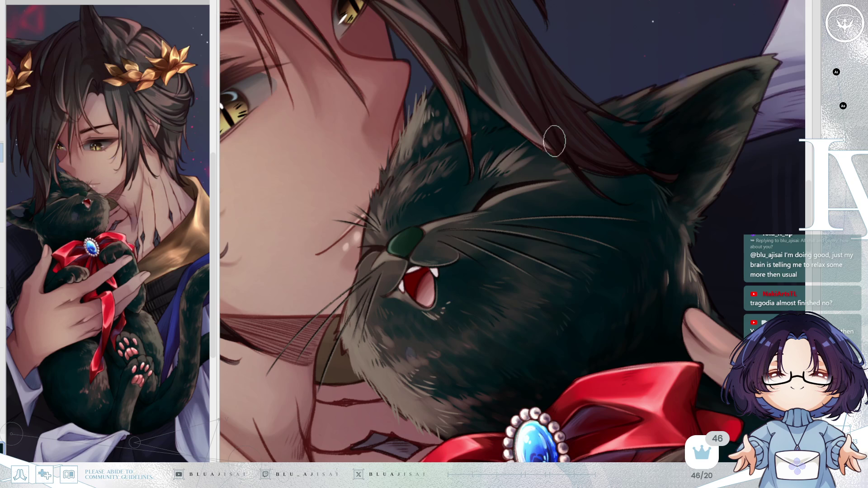
Briefly mirror and tilt the artwork to check it, then restore the normal upright view
key("h")
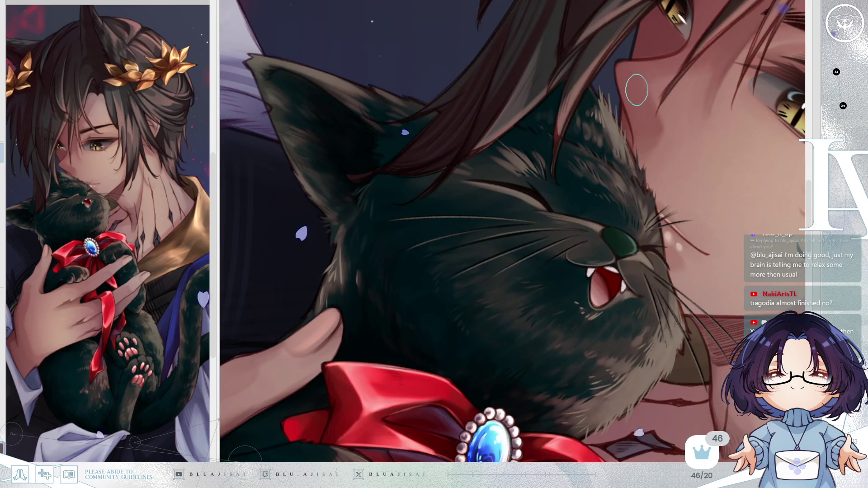
key("h")
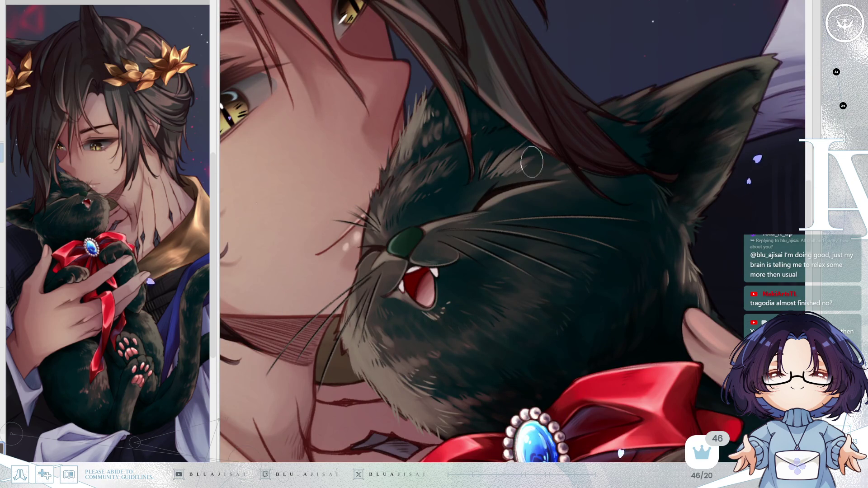
key("h")
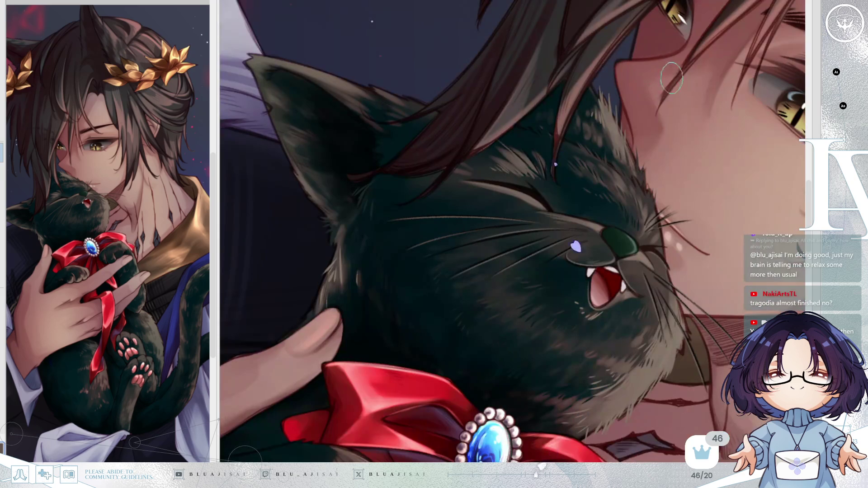
key("Delete")
key("h")
key("End")
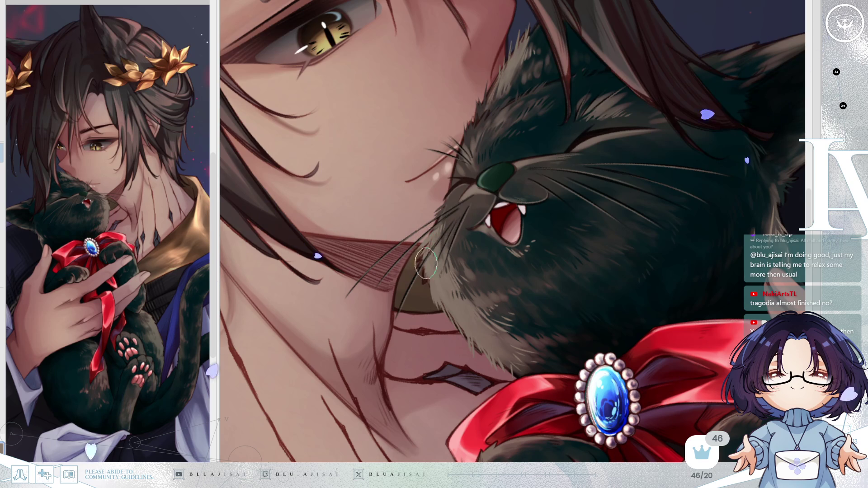
Paint dark fur strands over the top edge of the red bow
scroll(662, 167, "down", 5)
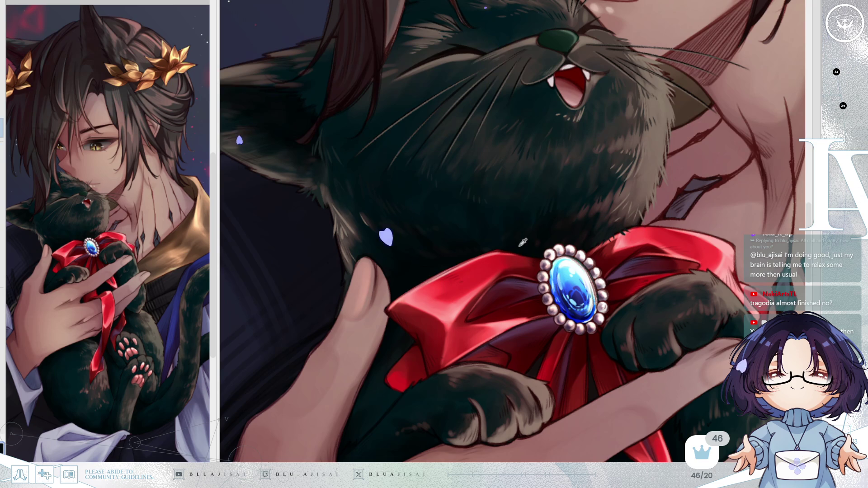
mouse_move(527, 245)
left_mouse_down()
mouse_move(494, 248)
mouse_move(514, 240)
mouse_move(522, 254)
left_mouse_up()
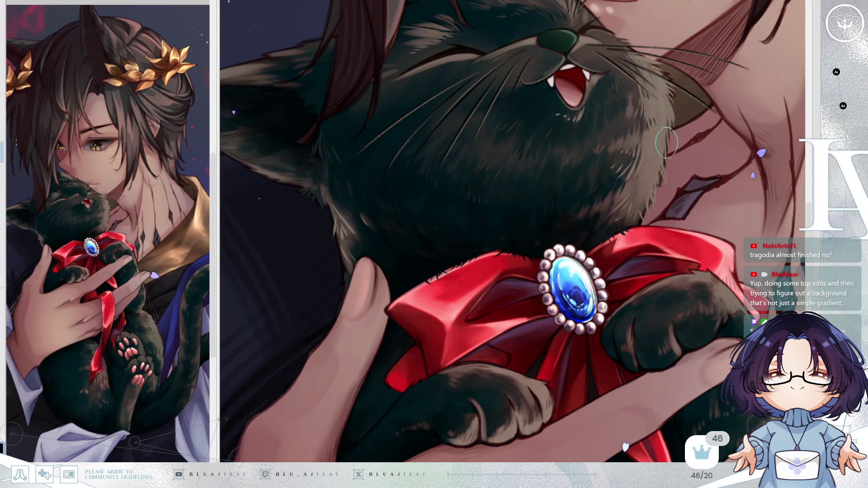
left_click_drag(643, 216, 614, 203)
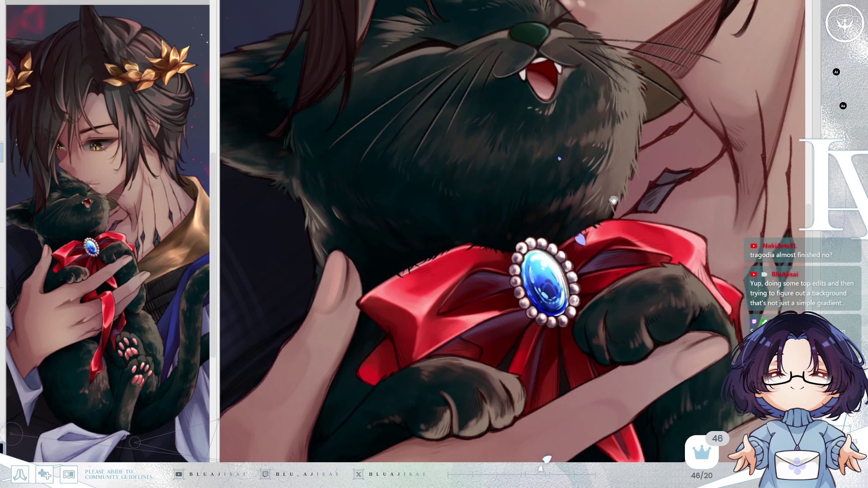